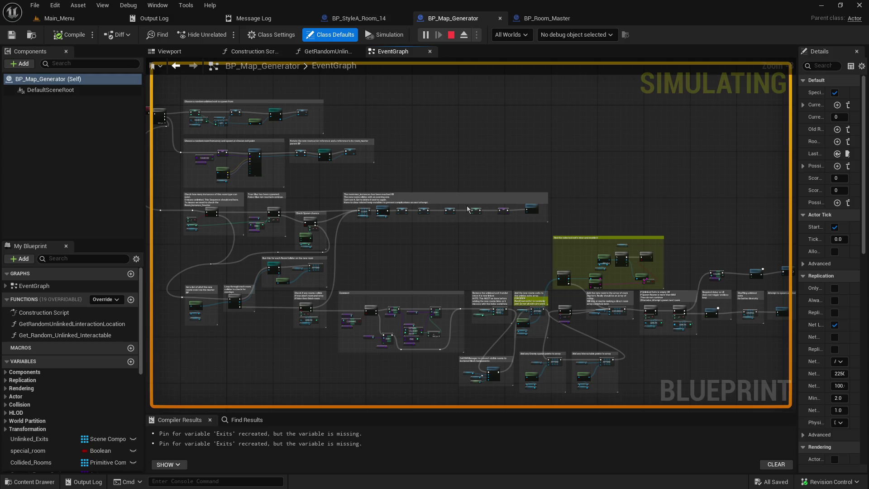
- Survey the map generator's event graph, from room spawning to the SR Close All Unlinked Exits call
mouse_move(468, 209)
left_mouse_down()
mouse_move(552, 192)
mouse_move(525, 272)
mouse_move(474, 236)
left_mouse_up()
left_click_drag(367, 243, 587, 235)
scroll(529, 217, "up", 5)
left_click_drag(484, 186, 499, 308)
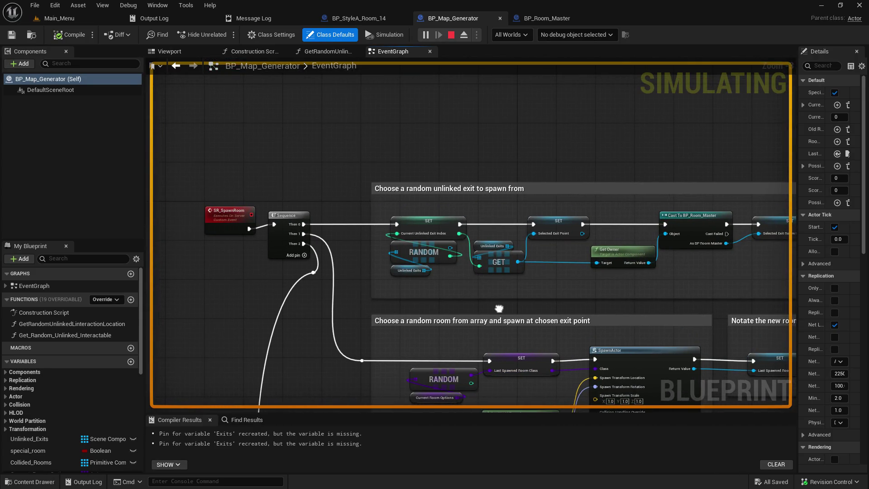
mouse_move(499, 309)
left_mouse_down()
mouse_move(405, 149)
mouse_move(291, 233)
mouse_move(248, 221)
mouse_move(272, 318)
left_mouse_up()
mouse_move(317, 149)
left_mouse_down()
mouse_move(679, 199)
mouse_move(407, 136)
mouse_move(417, 140)
mouse_move(317, 226)
left_mouse_up()
left_click_drag(643, 178, 413, 150)
left_click_drag(724, 181, 356, 181)
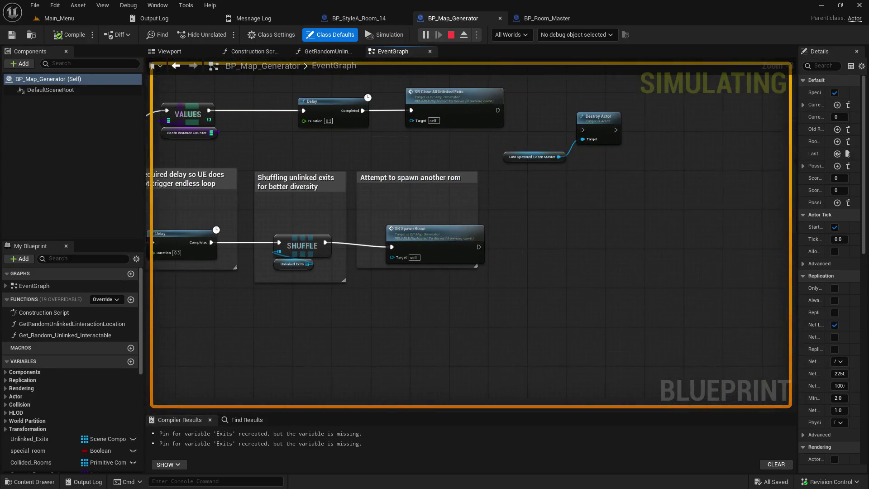
left_click_drag(303, 157, 335, 183)
left_click_drag(440, 178, 454, 242)
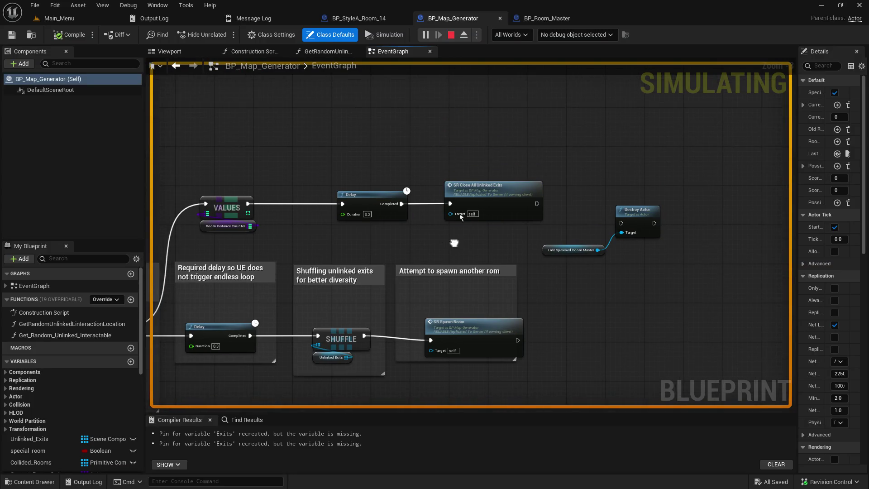
scroll(487, 266, "up", 3)
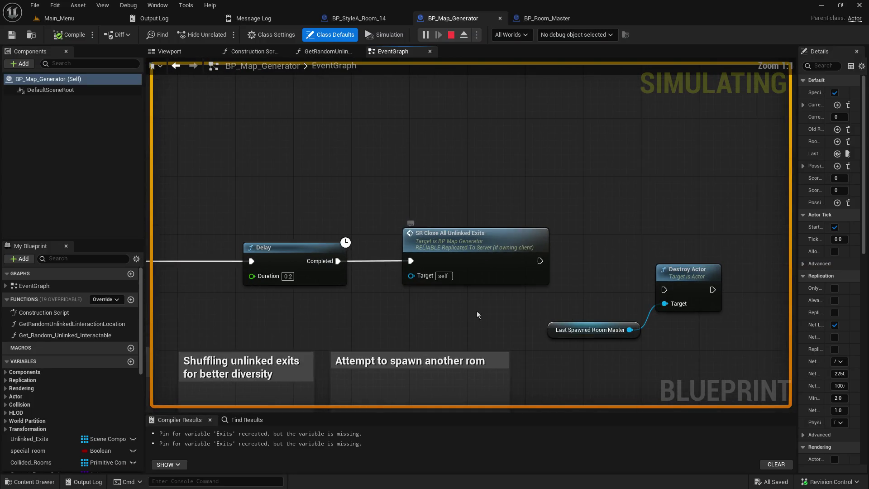
left_click(496, 248)
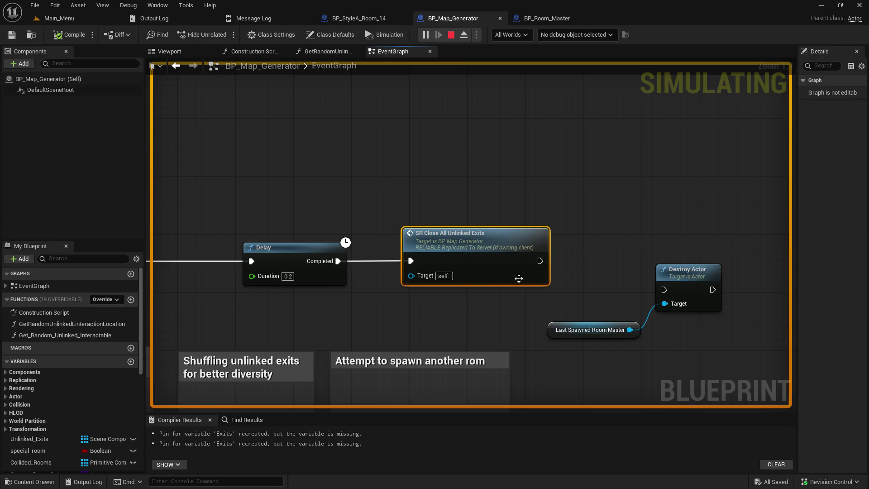
- Open the SR_Close_All_Unlinked_Exits event, trace its Cast, Append and exit-folder loop, then return to Main_Menu
double_click(493, 260)
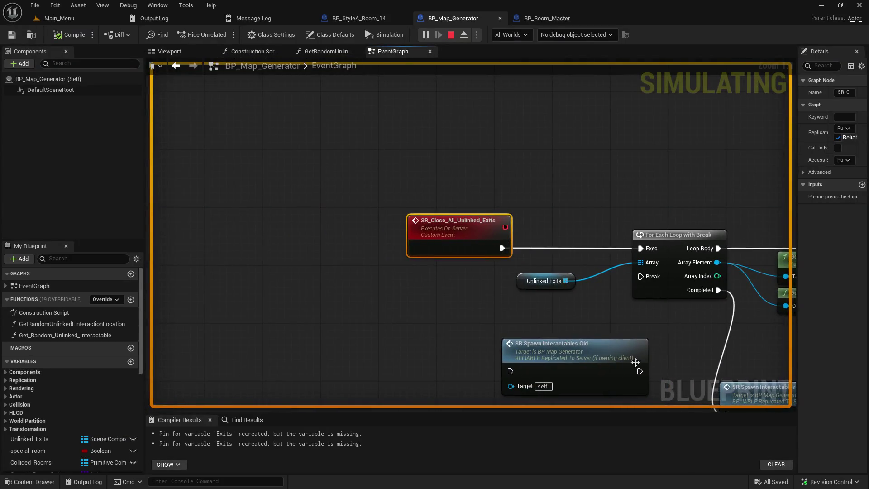
mouse_move(511, 334)
left_mouse_down()
mouse_move(254, 258)
mouse_move(394, 134)
mouse_move(317, 336)
mouse_move(497, 180)
mouse_move(442, 212)
left_mouse_up()
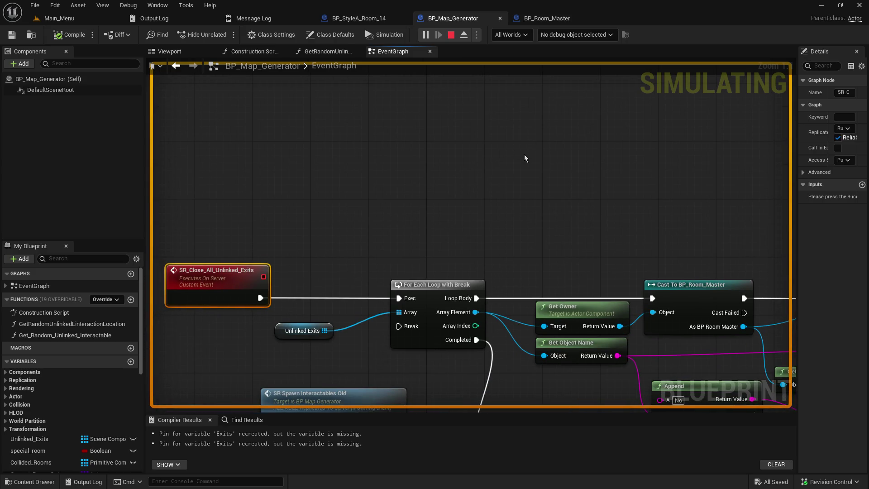
mouse_move(588, 256)
left_mouse_down()
mouse_move(356, 208)
mouse_move(229, 195)
left_mouse_up()
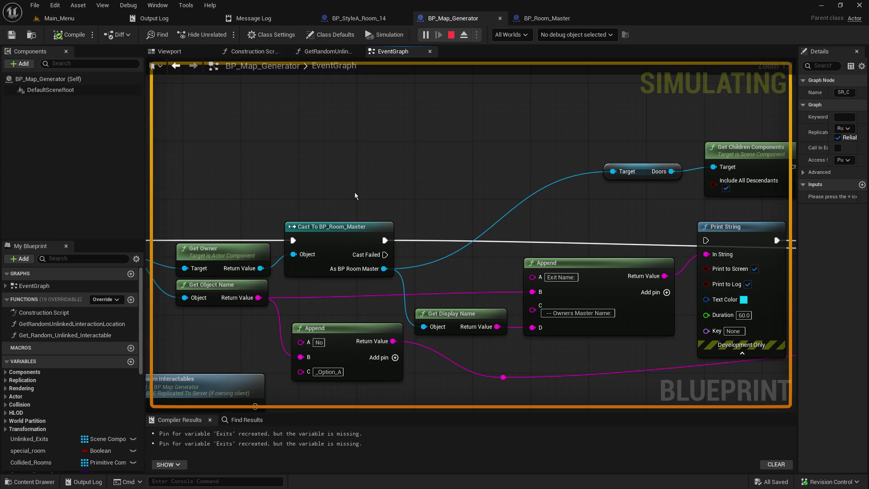
mouse_move(366, 186)
left_mouse_down()
mouse_move(388, 117)
mouse_move(437, 154)
mouse_move(439, 141)
mouse_move(111, 158)
left_mouse_up()
left_click_drag(435, 227, 405, 226)
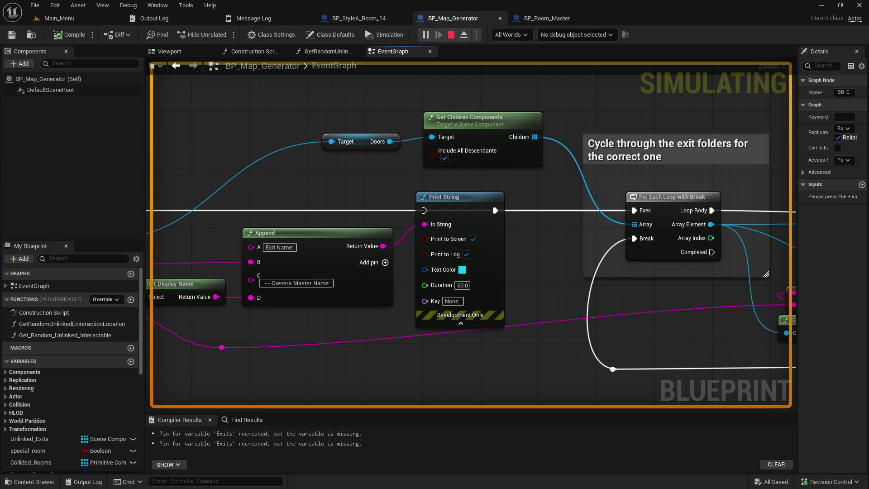
left_click_drag(86, 156, 382, 169)
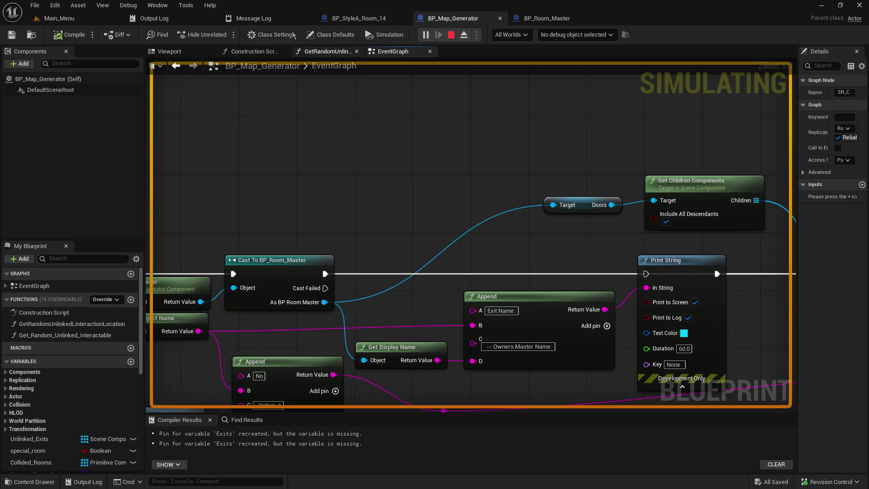
left_click(59, 19)
left_click(421, 178)
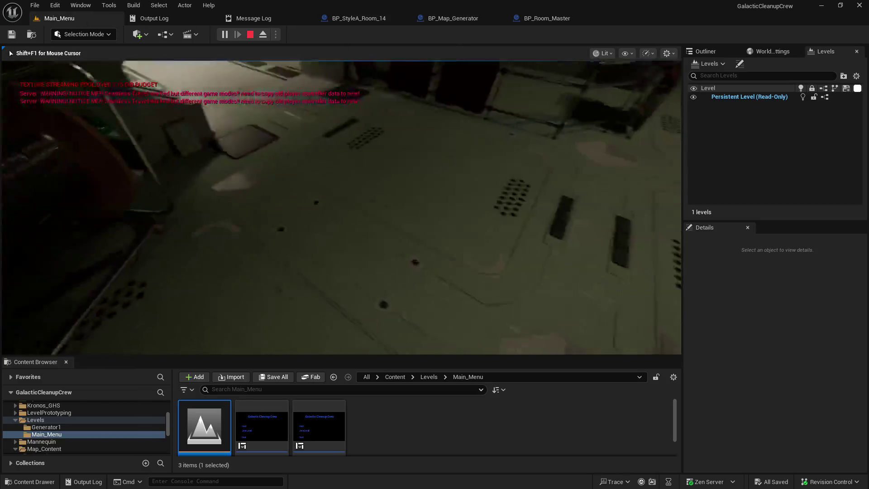
- Eject to fly around the generated level, stop play, then replay from Main_Menu and host a game
key("F8")
mouse_move(420, 177)
left_mouse_down()
mouse_move(434, 190)
mouse_move(407, 163)
mouse_move(421, 136)
mouse_move(421, 204)
mouse_move(398, 190)
mouse_move(389, 199)
mouse_move(399, 195)
mouse_move(376, 191)
mouse_move(363, 204)
left_mouse_up()
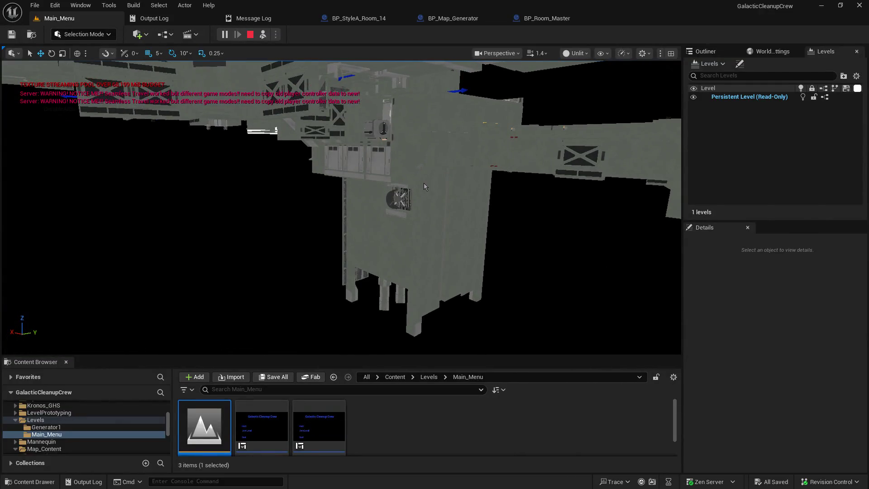
key("Escape")
left_click(57, 19)
left_click(225, 34)
left_click(67, 206)
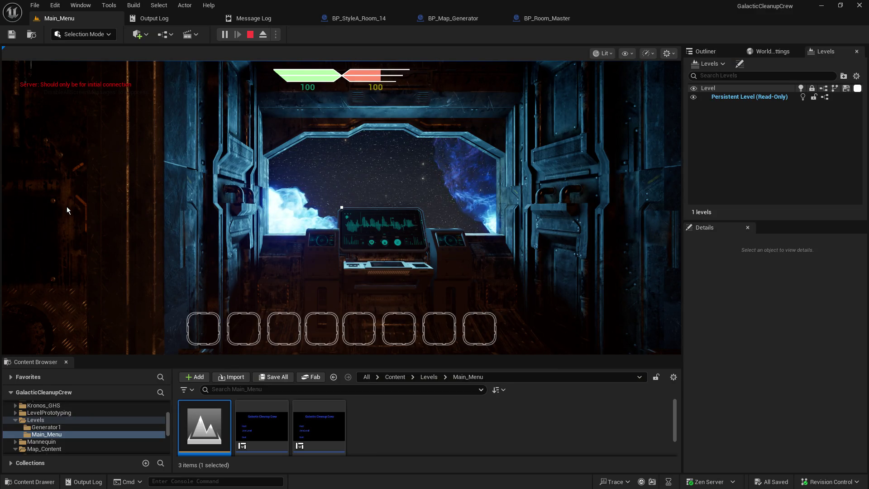
- Play in the hosted game until the next map loads, then go to the BP_StyleA_Room_14 Blueprint
left_click(229, 250)
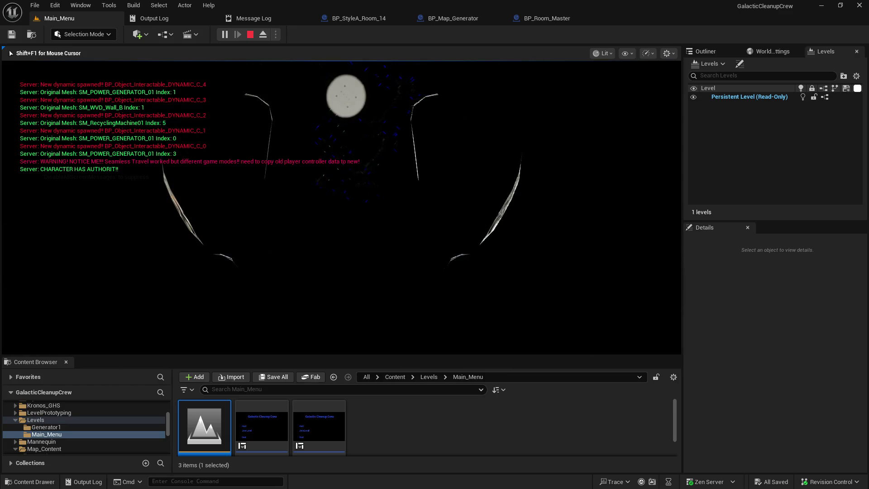
key("shift+F1")
left_click(355, 19)
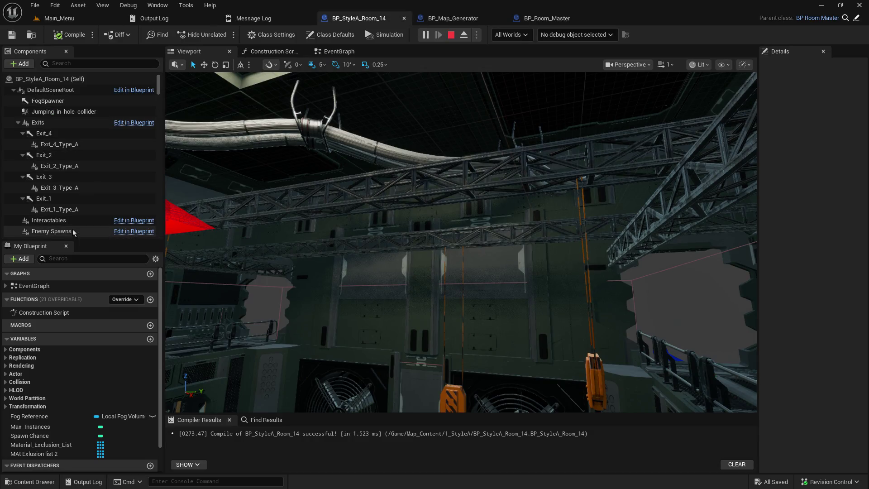
- Select the Jumping-in-hole-collider component in BP_StyleA_Room_14 and stop the play session
scroll(77, 222, "down", 2)
scroll(90, 208, "up", 2)
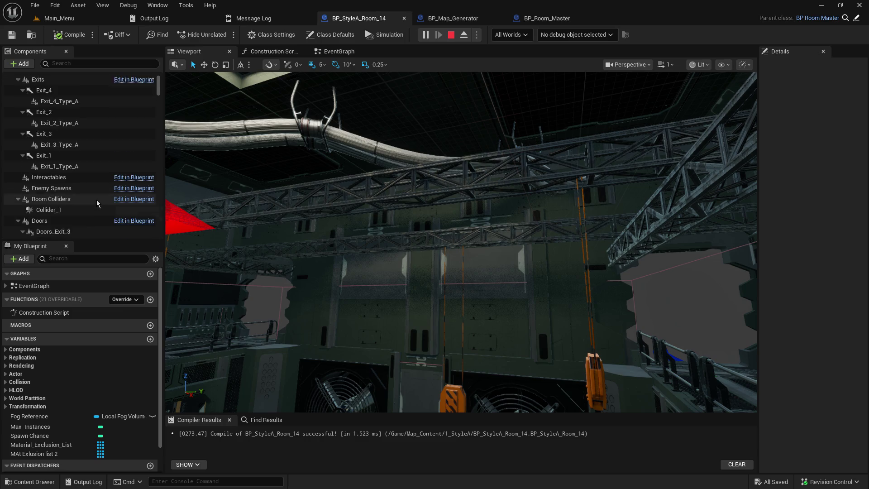
left_click(63, 111)
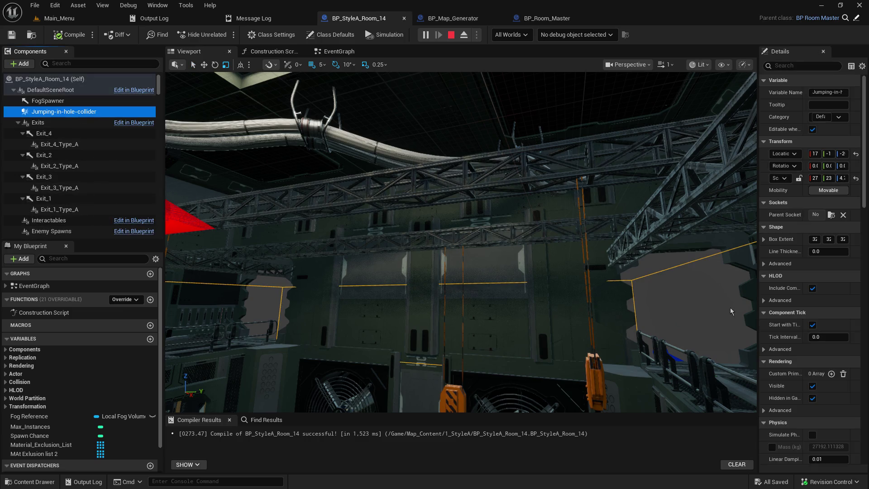
left_click_drag(757, 283, 565, 282)
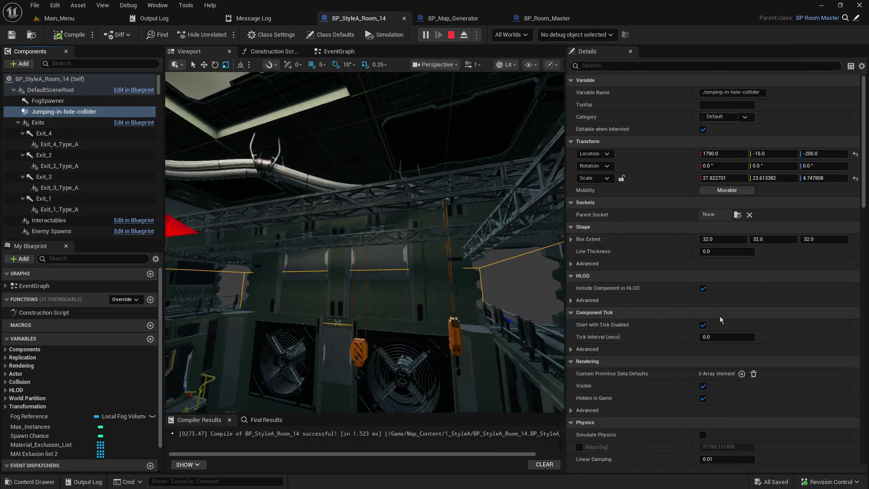
scroll(741, 325, "down", 3)
scroll(738, 336, "down", 10)
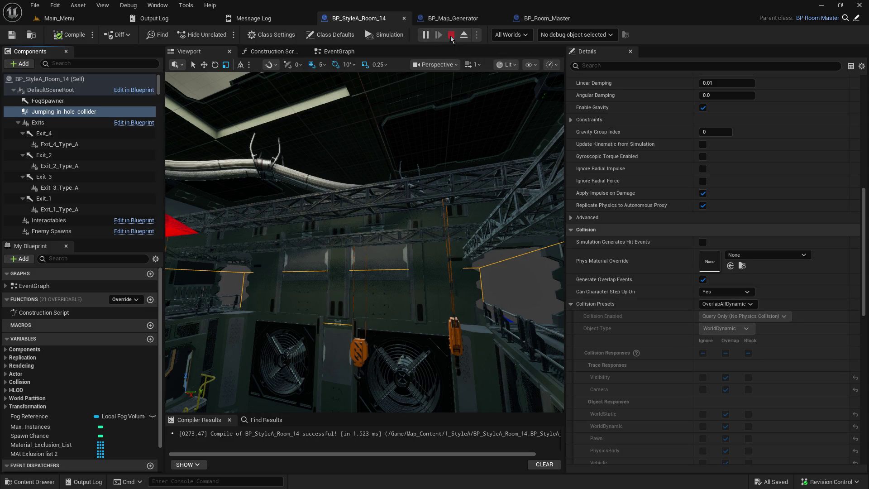
key("Escape")
left_click(355, 18)
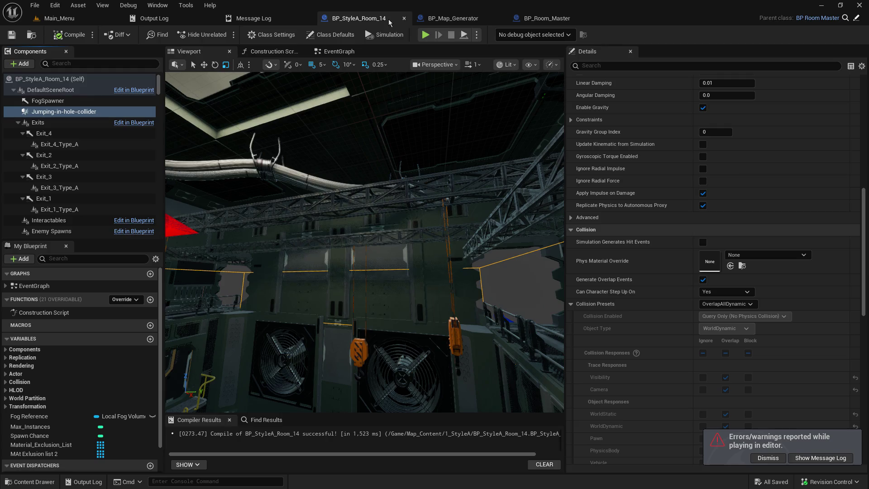
- Set the collider's step-up to No, disable overlap events, use BlockAllDynamic, and compile
left_click(728, 292)
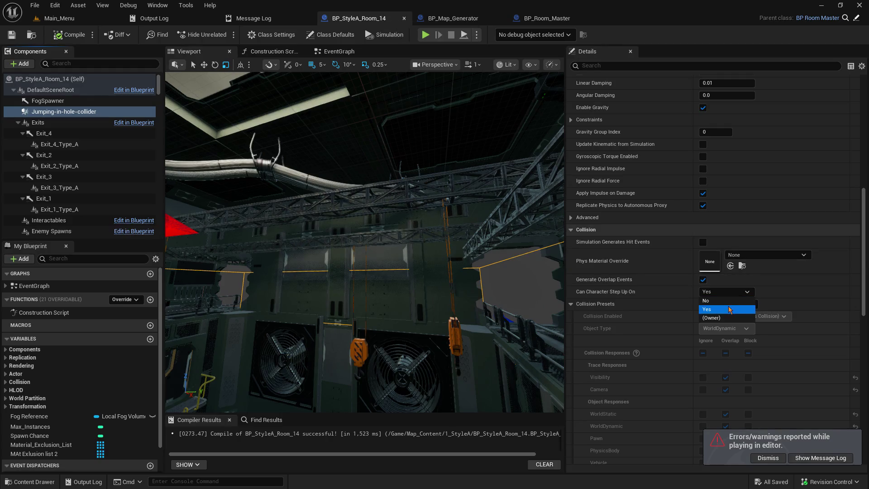
left_click(715, 301)
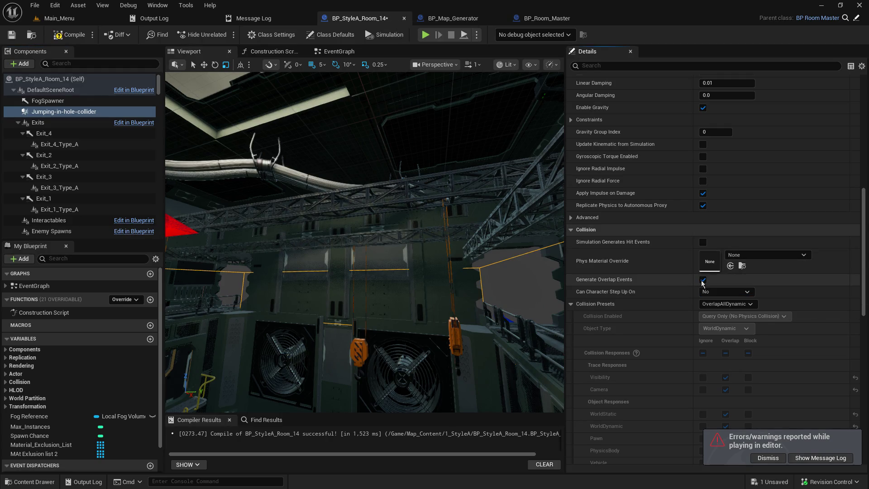
left_click(714, 305)
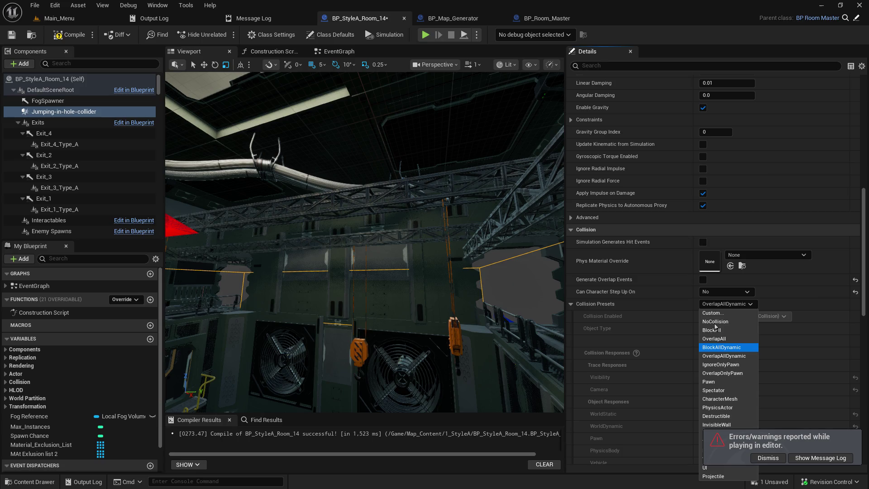
key("Return")
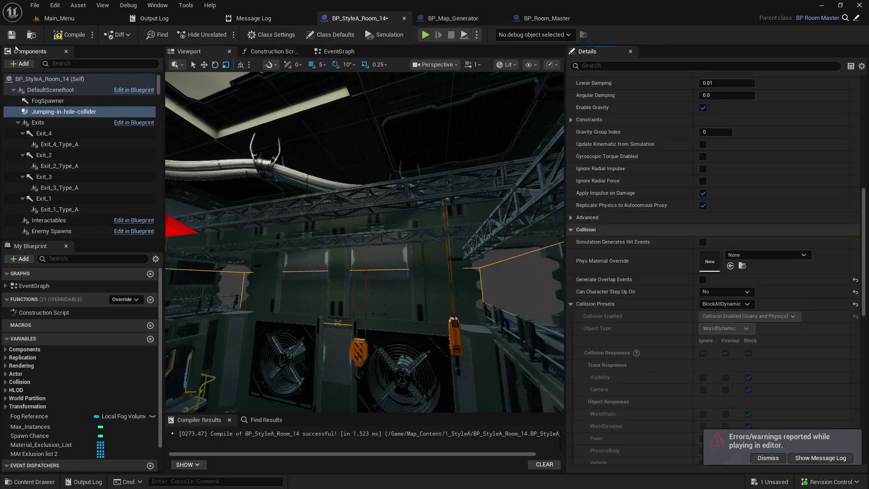
left_click(77, 36)
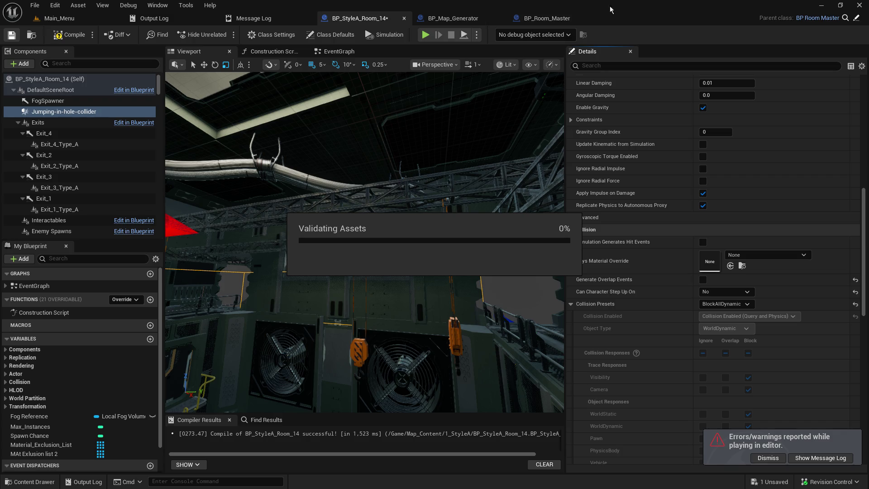
left_click(71, 19)
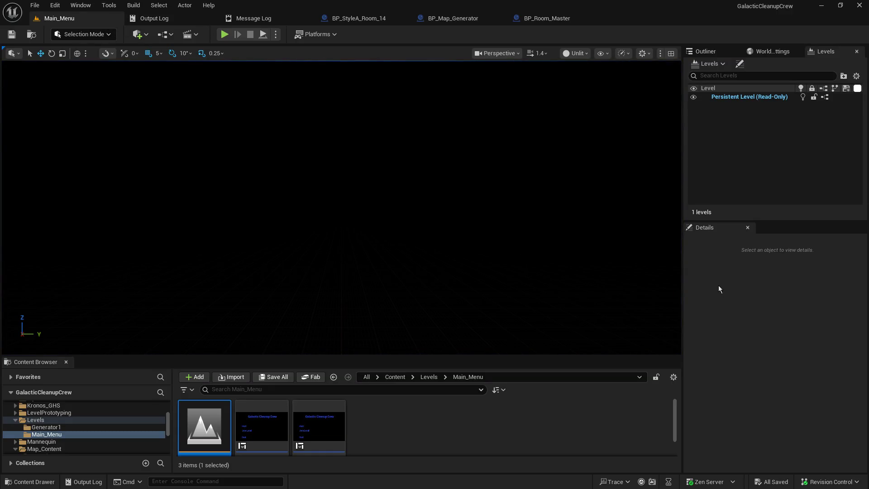
- Widen the level viewport and host a game to test the updated collider
left_click_drag(685, 270, 721, 256)
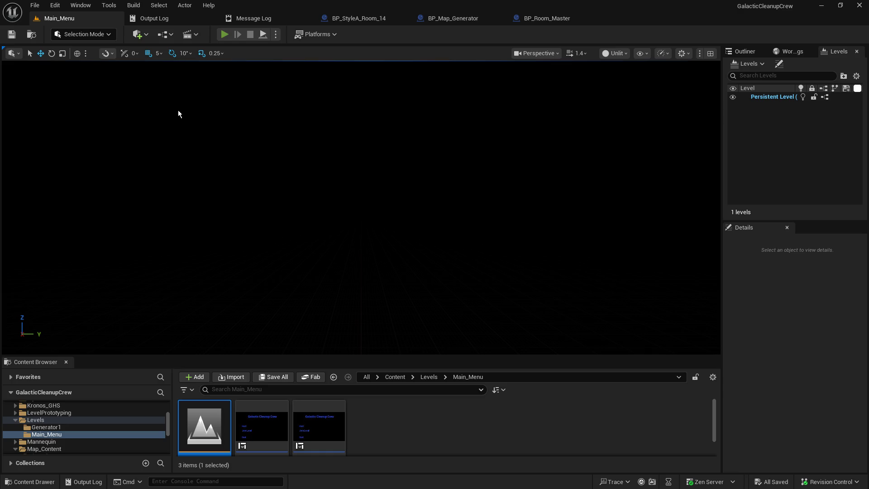
left_click(85, 204)
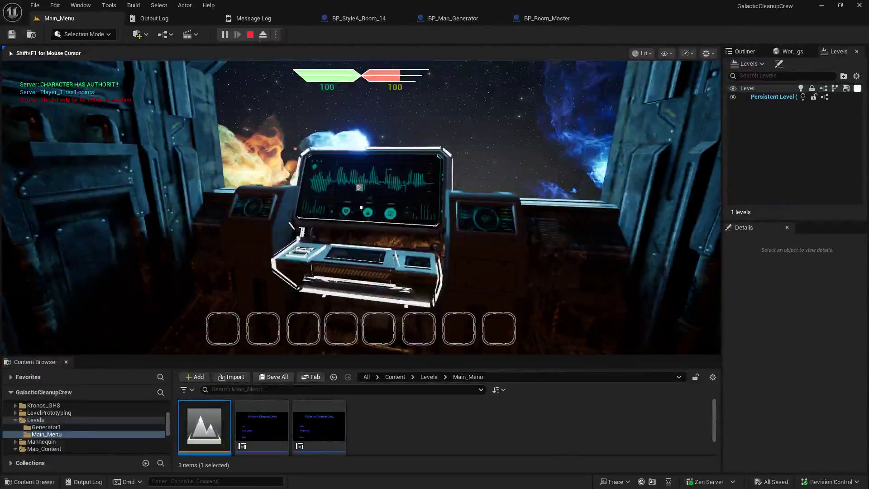
- Interact with the main menu console using E to load the generated ship map
key("e")
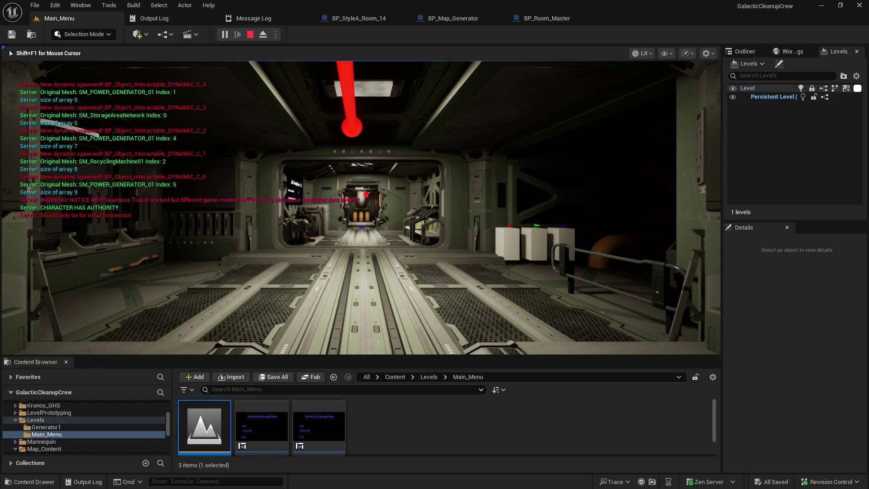
- Walk the corridors past the orange canisters, electrical cabinets and yellow-framed tanks
key("w")
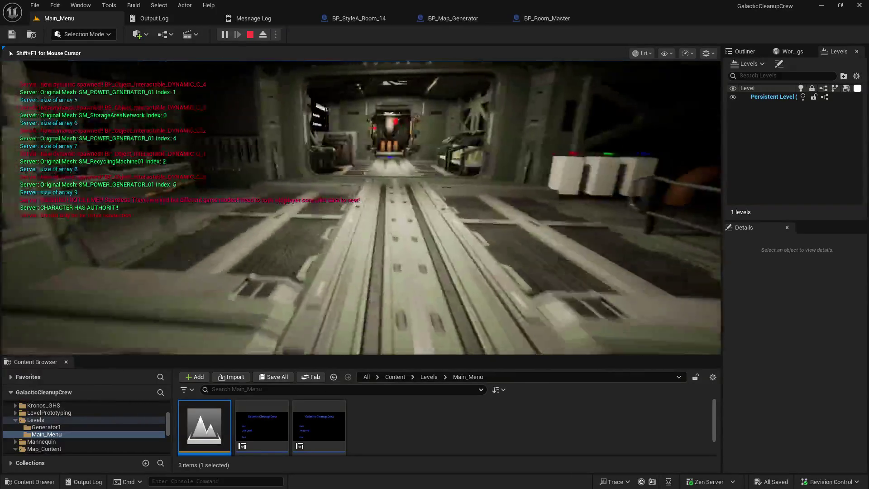
key("w")
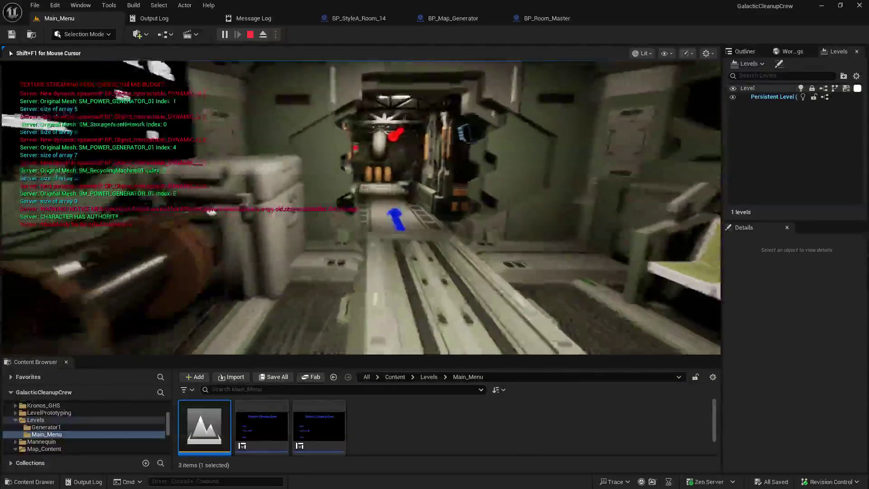
key("w")
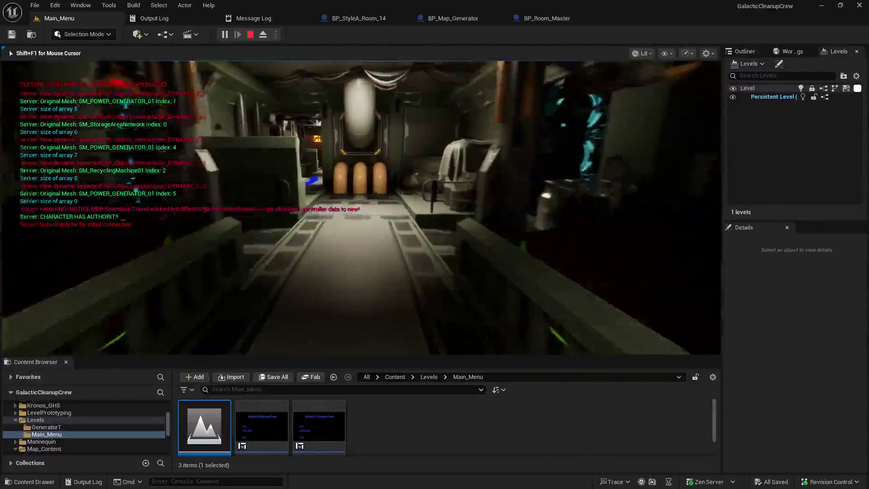
key("w")
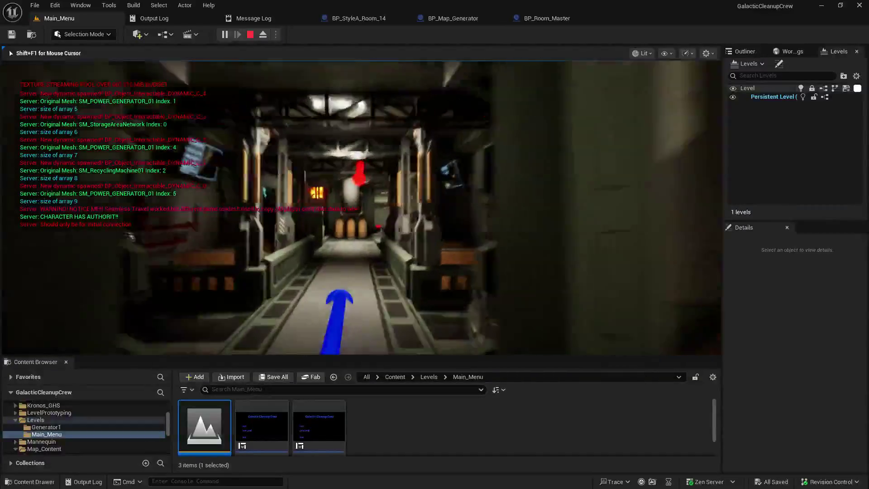
key("w")
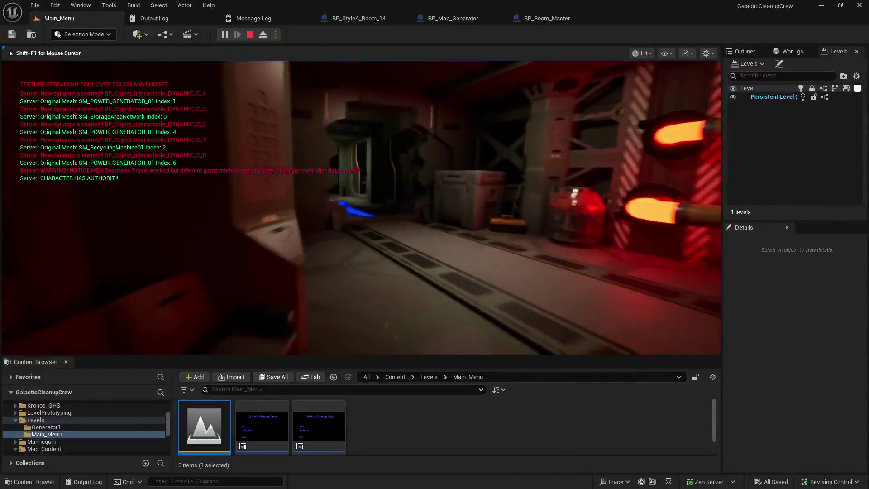
key("w")
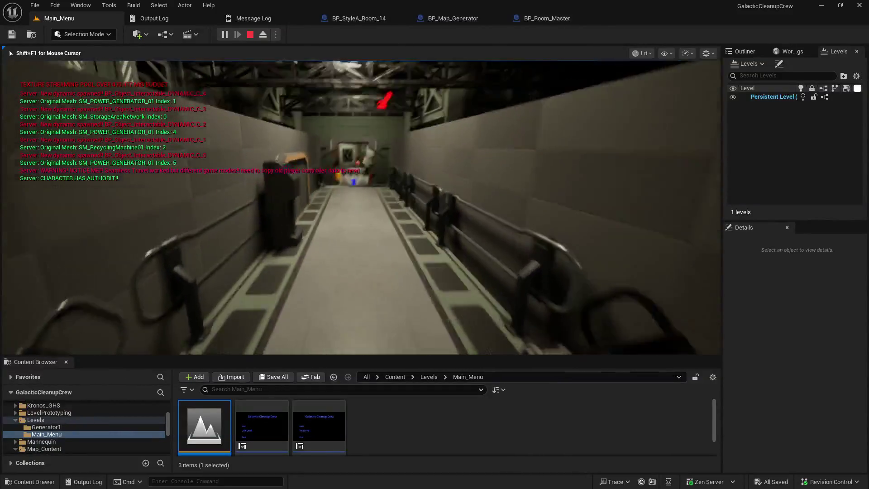
key("w")
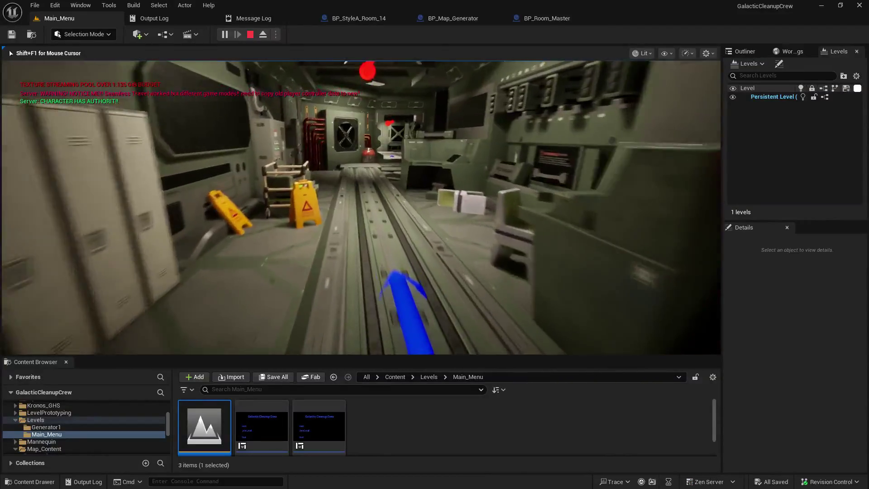
key("w")
key("w")
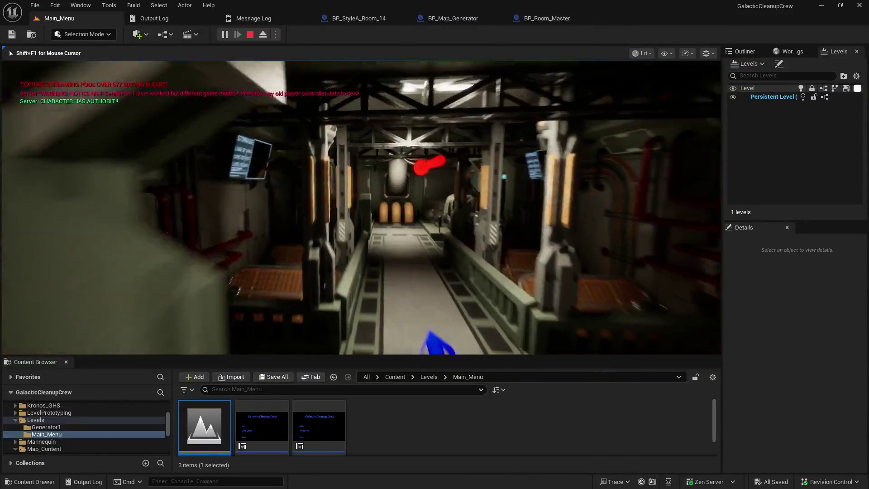
key("w")
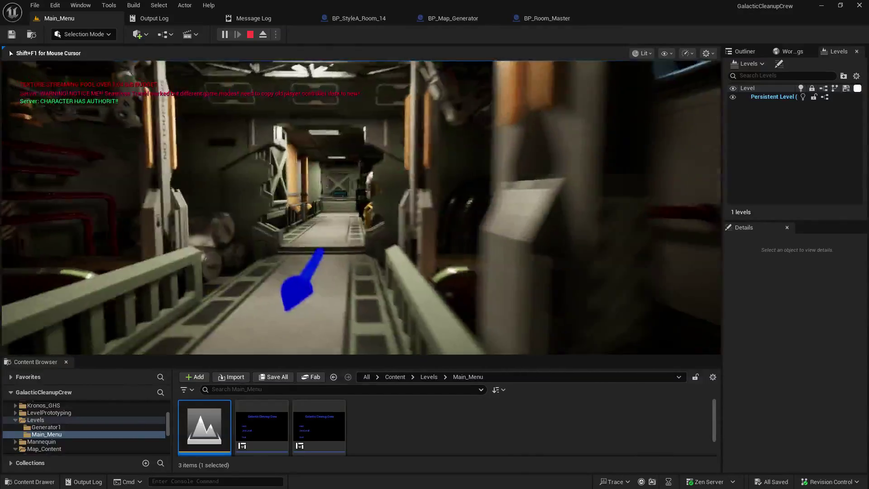
key("w")
key("w")
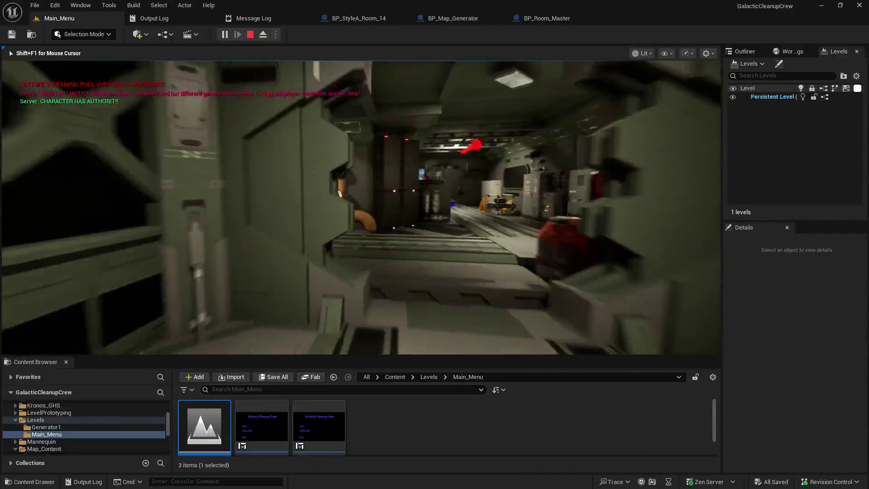
key("w")
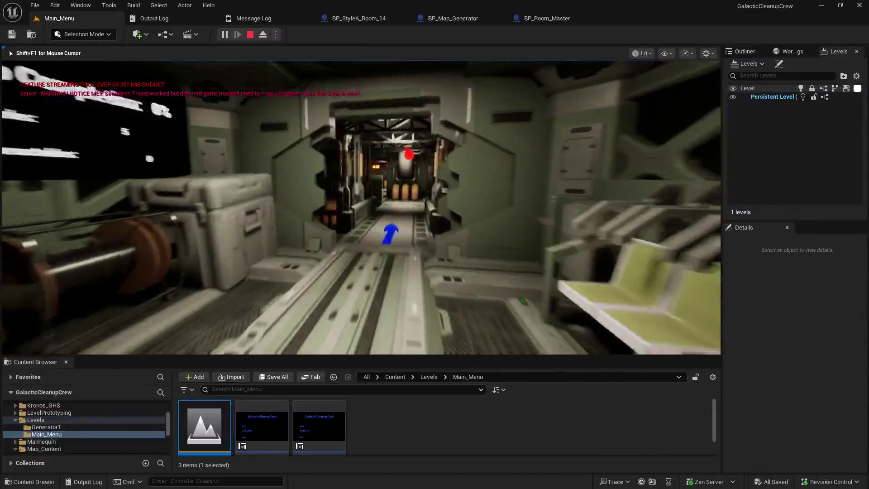
- Eject with F8 to view the level, re-possess the player, and walk back to the console
key("F8")
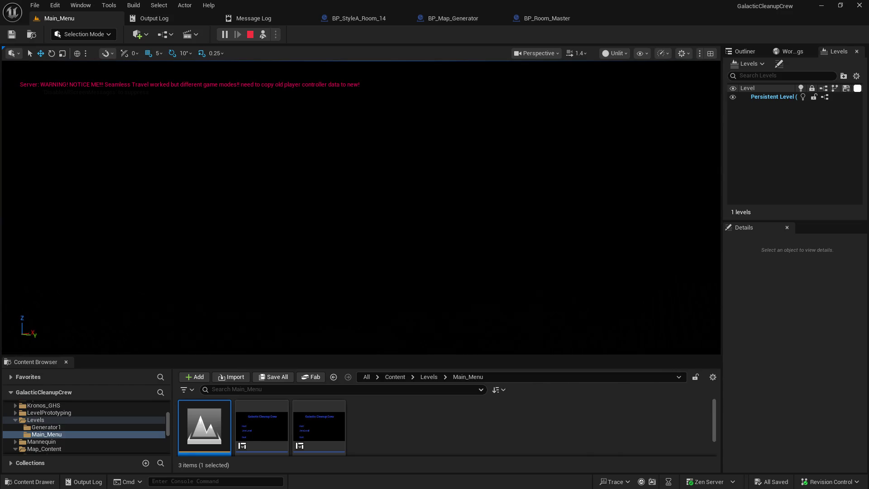
key("F8")
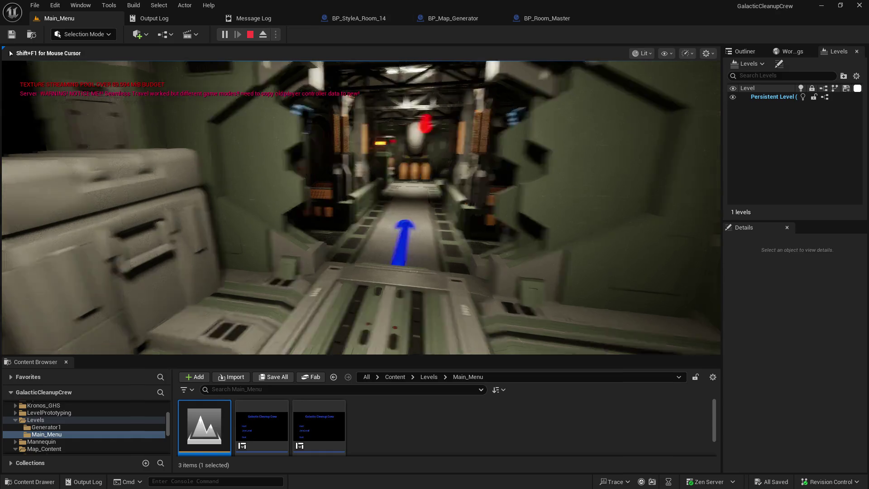
key("w")
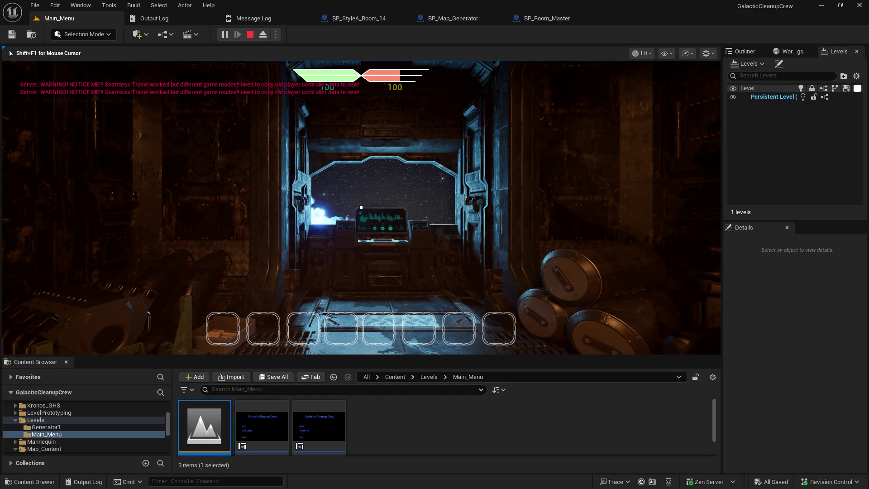
key("w")
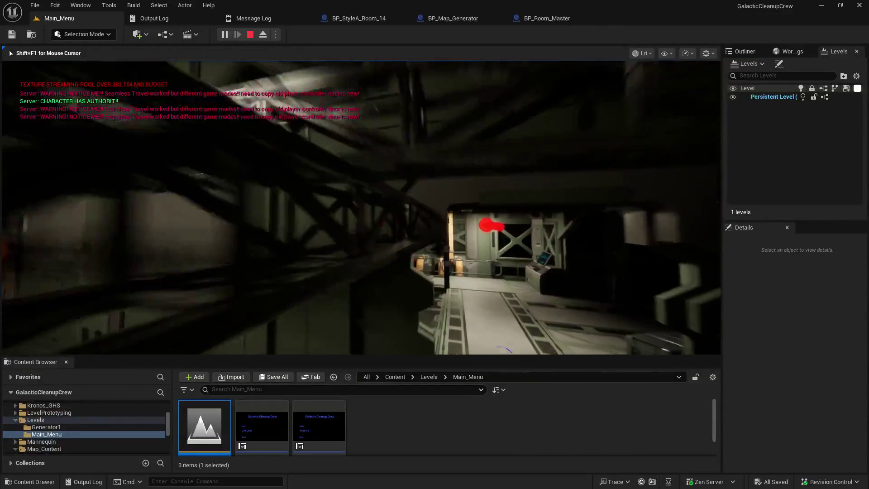
- Stop play with Esc, review the Play In Editor message log, and return to the Main_Menu editor
key("Escape")
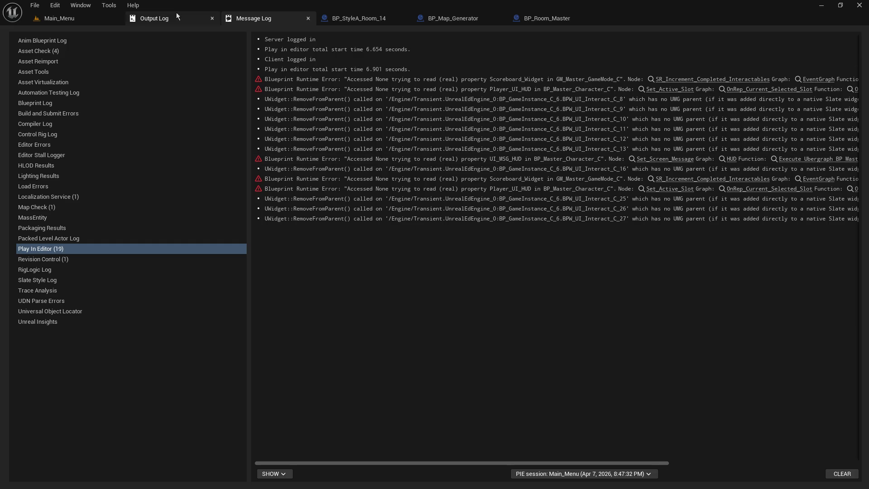
left_click(84, 20)
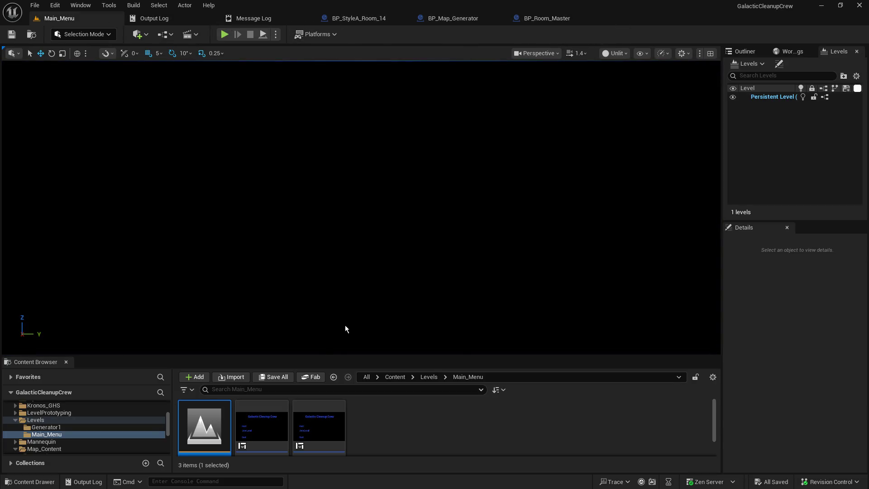
- Enlarge the Content Browser, collapse DemoMap, open 1_StyleA and select BP_StyleA_Room_15
left_click_drag(331, 356, 349, 215)
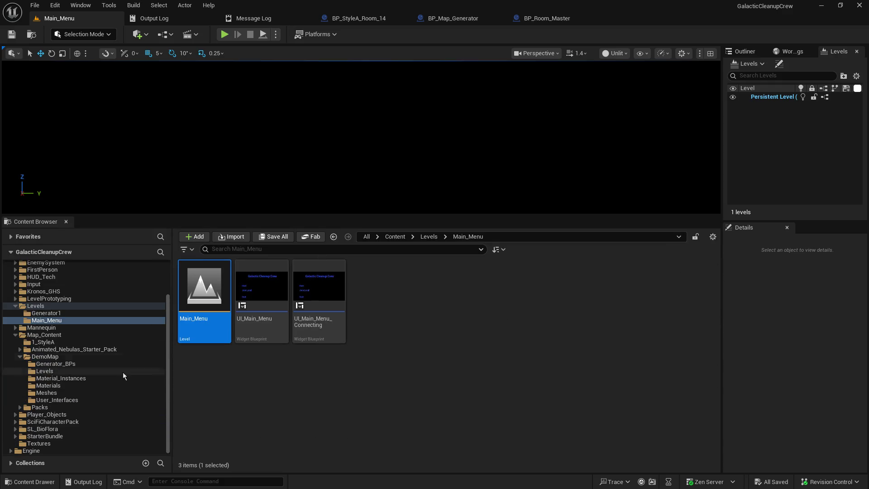
left_click(20, 357)
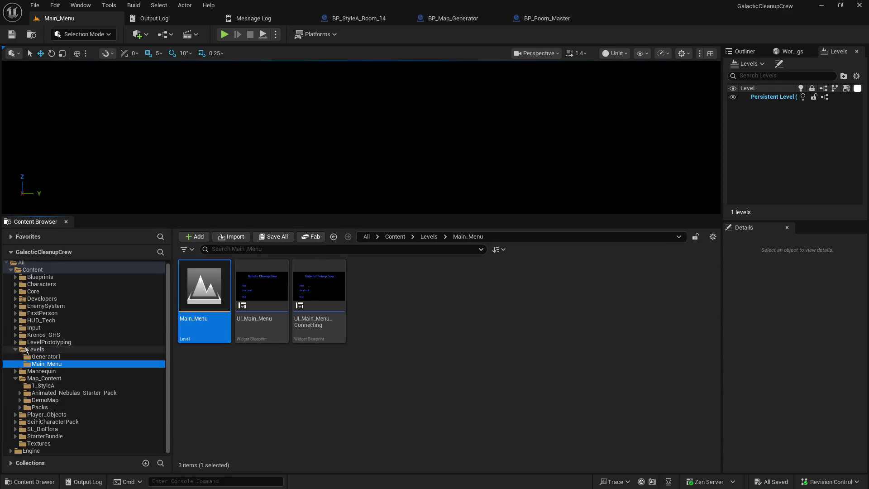
left_click(24, 386)
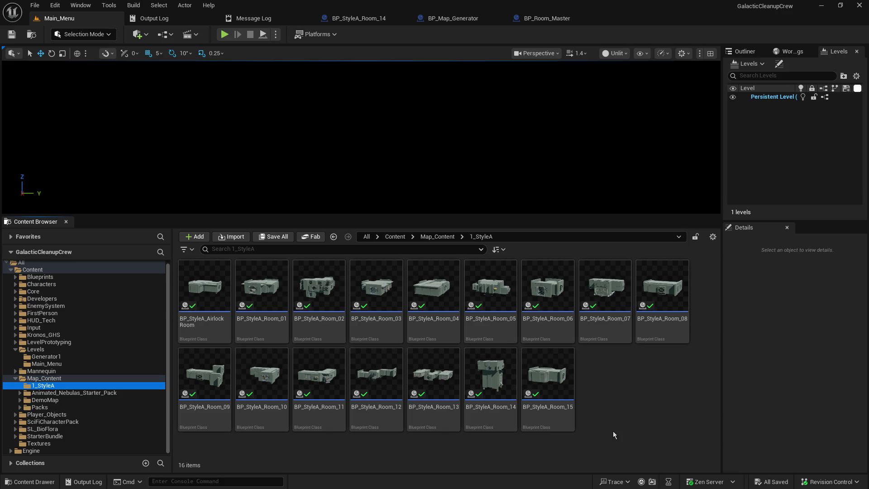
left_click(561, 394)
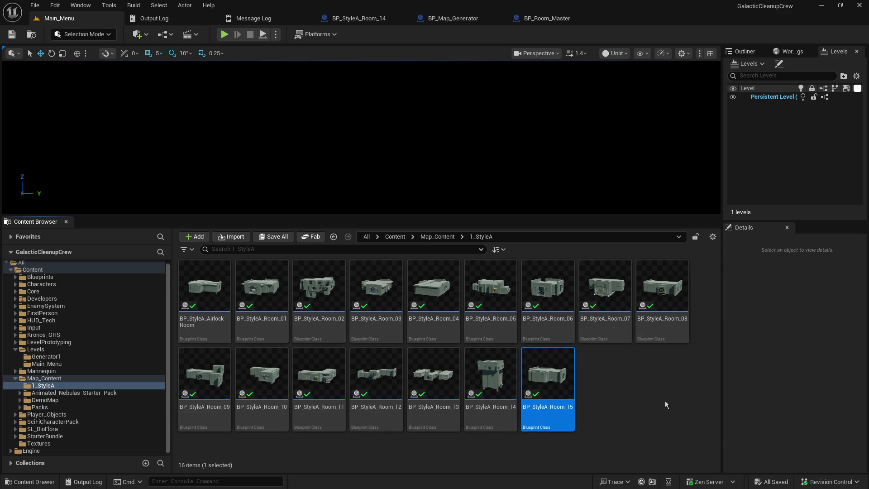
- Open BP_StyleA_Room_07's Viewport, select CollisionCube, and fly past the stairs, catwalk and elevator floor
double_click(611, 286)
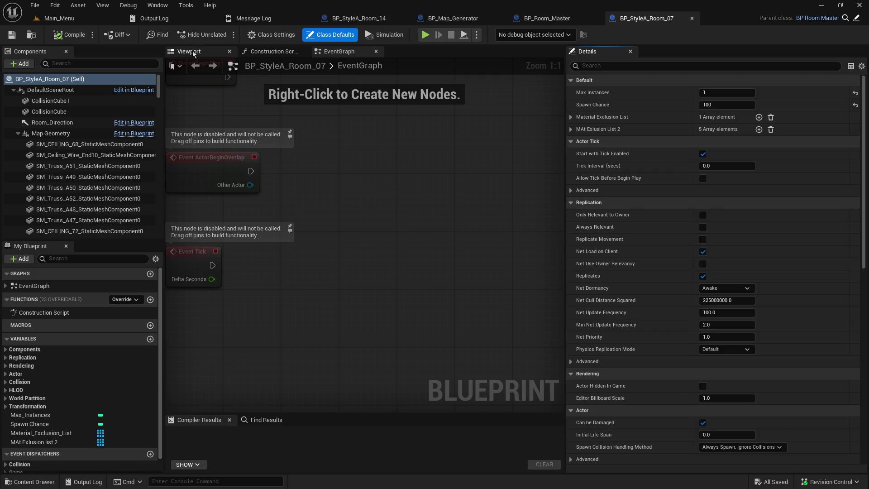
left_click(189, 51)
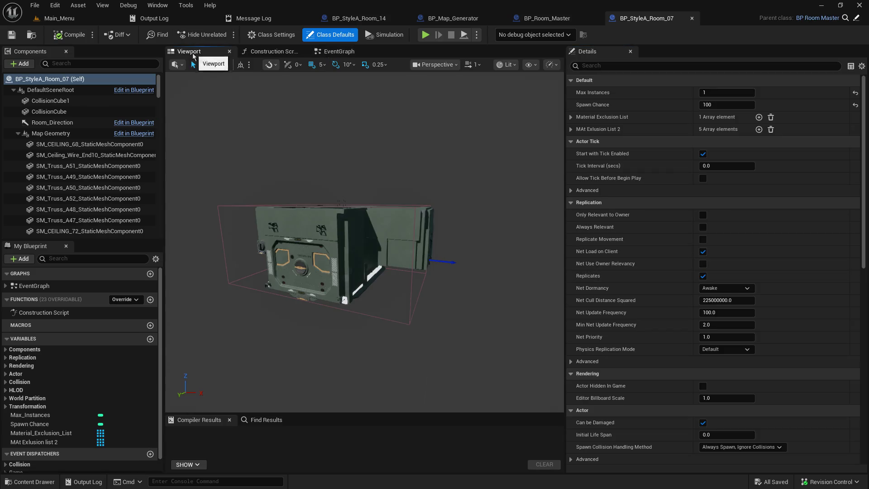
mouse_move(364, 272)
left_mouse_down()
mouse_move(354, 235)
mouse_move(285, 155)
left_mouse_up()
left_click(52, 101)
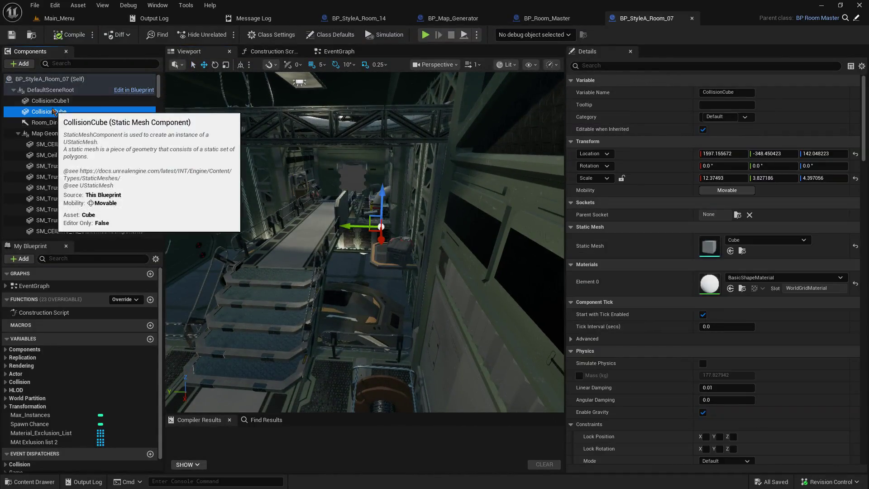
left_click_drag(336, 191, 336, 190)
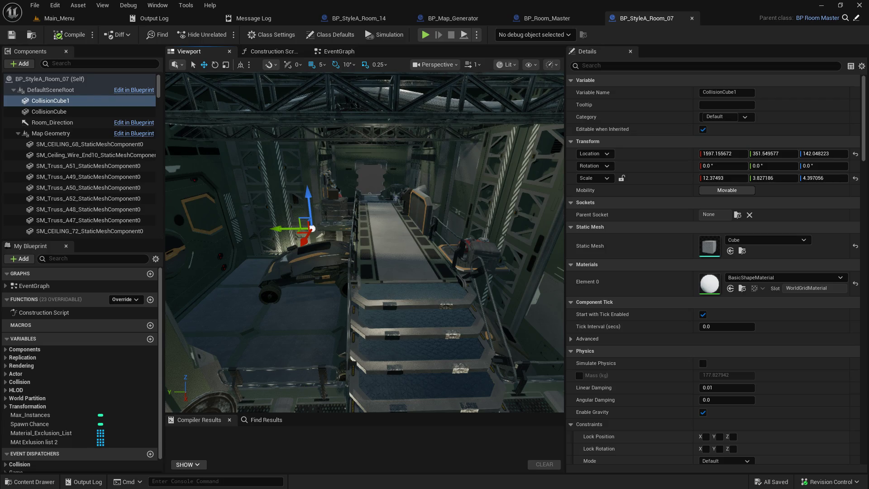
mouse_move(365, 240)
left_mouse_down()
mouse_move(364, 290)
mouse_move(339, 257)
mouse_move(320, 311)
mouse_move(301, 306)
mouse_move(320, 272)
mouse_move(283, 248)
mouse_move(358, 247)
mouse_move(340, 229)
left_mouse_up()
left_click(339, 257)
- Select the elevator wall piece and frame the elevator mesh in a widened viewport
left_click_drag(364, 271, 369, 262)
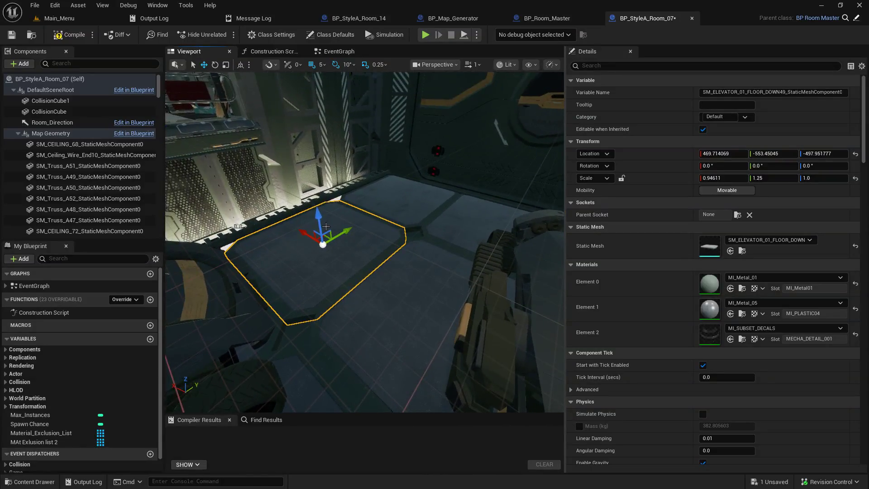
left_click_drag(393, 219, 371, 220)
left_click_drag(198, 232, 198, 233)
left_click(226, 344)
left_click_drag(226, 344, 198, 320)
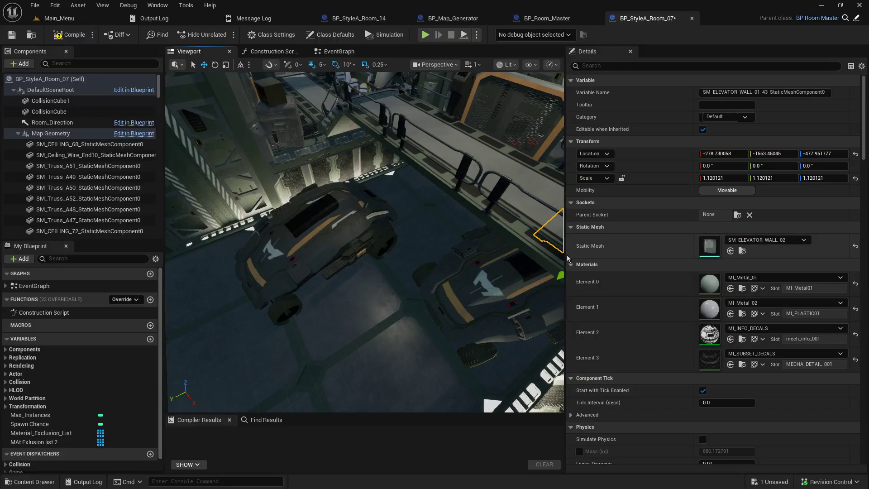
left_click_drag(563, 255, 739, 261)
key("f")
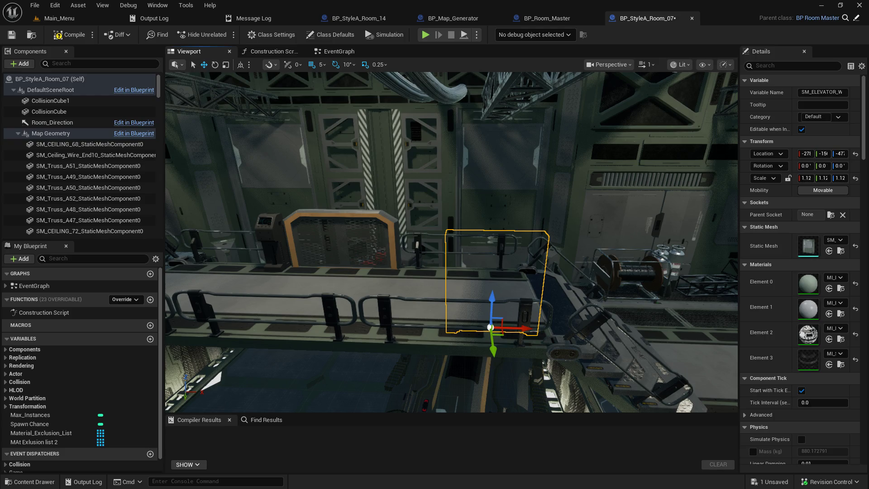
mouse_move(673, 267)
left_mouse_down()
mouse_move(675, 236)
mouse_move(670, 290)
mouse_move(665, 281)
mouse_move(651, 306)
mouse_move(645, 143)
mouse_move(643, 149)
left_mouse_up()
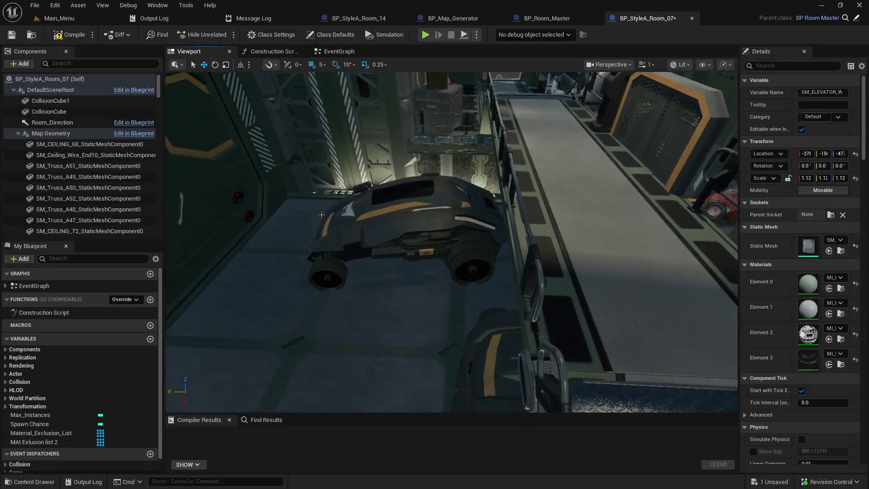
- Slide the floor panel beside the vehicle along X to its new spot
left_click(308, 231)
left_click_drag(297, 246, 358, 312)
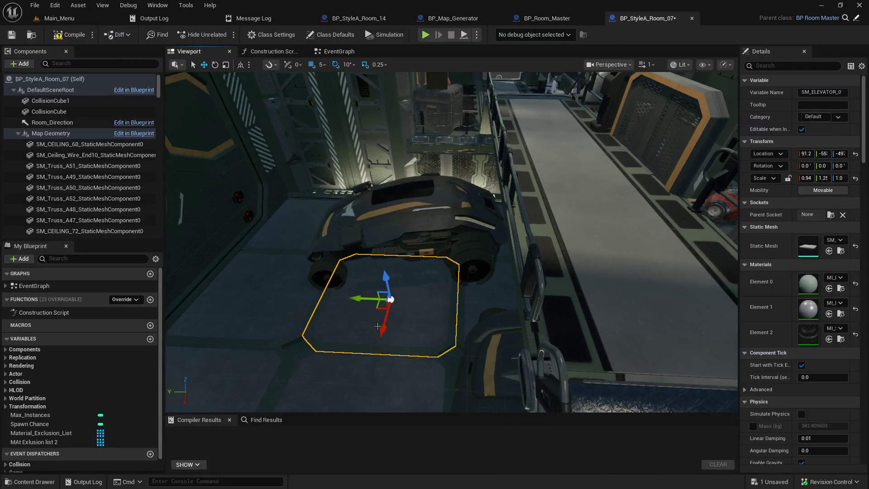
left_click_drag(652, 317, 647, 272)
mouse_move(484, 304)
left_mouse_down()
mouse_move(403, 247)
mouse_move(474, 225)
mouse_move(495, 94)
left_mouse_up()
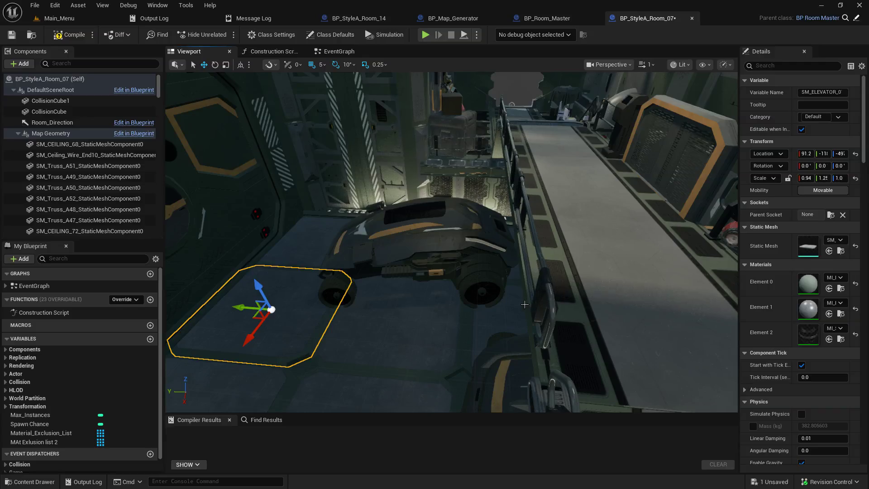
mouse_move(417, 336)
left_mouse_down()
mouse_move(428, 329)
mouse_move(359, 260)
left_mouse_up()
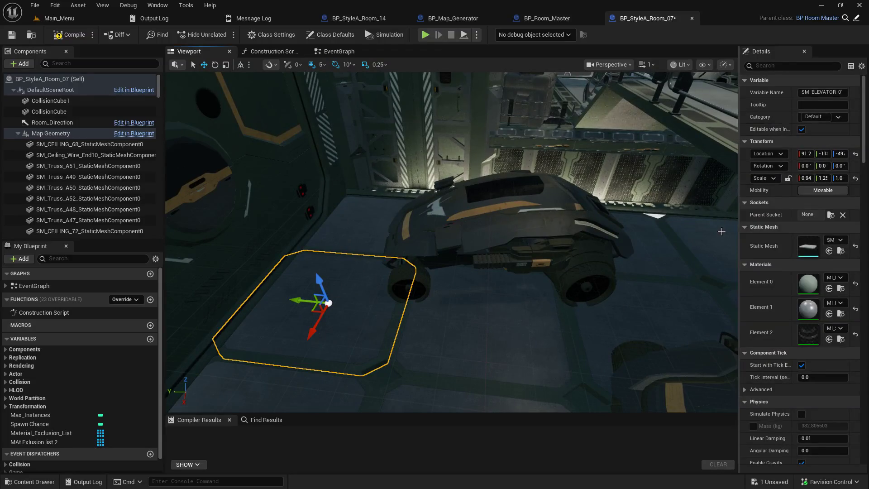
mouse_move(461, 217)
left_mouse_down()
mouse_move(441, 191)
mouse_move(446, 202)
mouse_move(430, 204)
left_mouse_up()
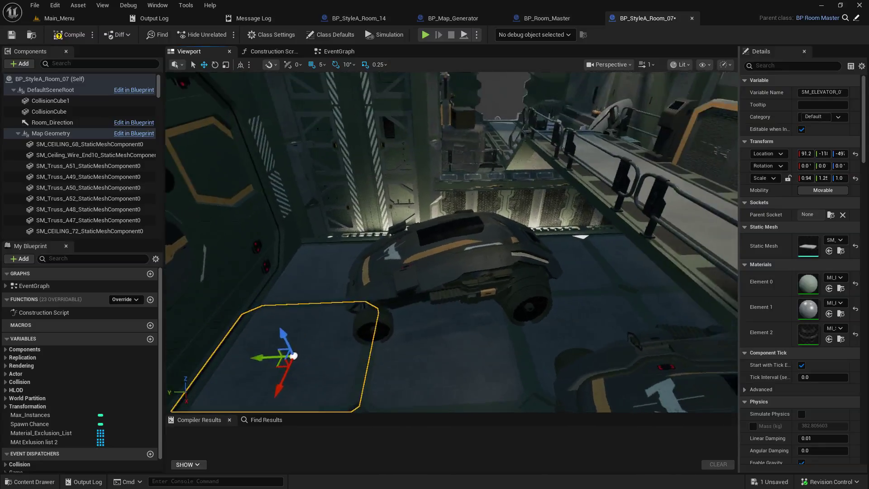
- Add four floor platforms to the selection and survey them from above
left_click(344, 345, "ctrl")
left_click(439, 337, "ctrl")
left_click(573, 319, "ctrl")
left_click(582, 266, "ctrl")
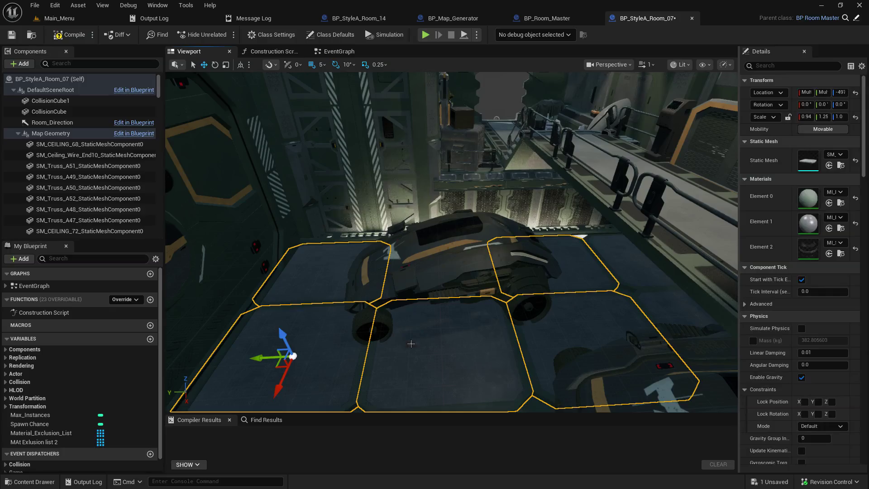
mouse_move(464, 307)
left_mouse_down()
mouse_move(464, 272)
mouse_move(464, 345)
mouse_move(464, 331)
left_mouse_up()
left_click_drag(451, 296, 204, 165)
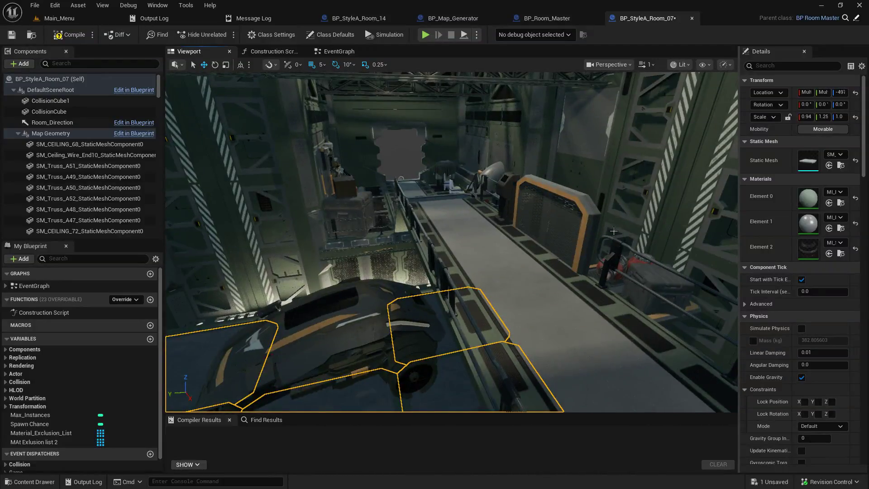
left_click_drag(451, 242, 363, 218)
left_click_drag(457, 191, 433, 225)
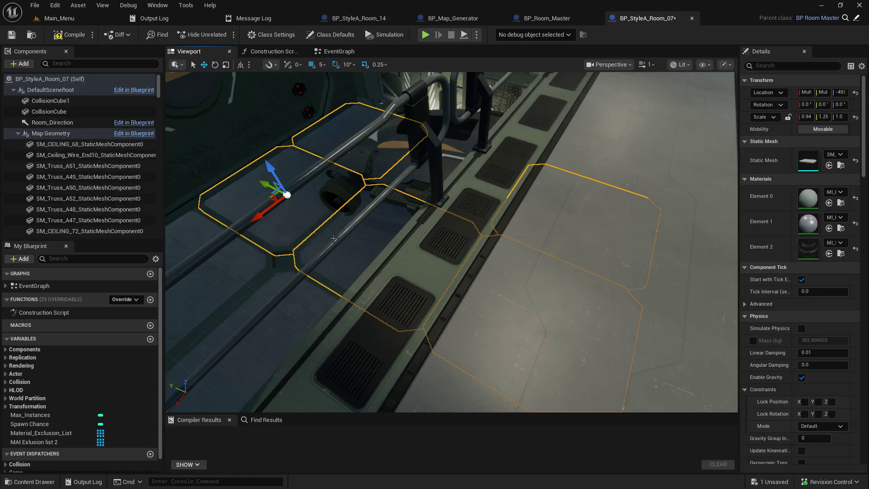
- Select and inspect the vehicle-like elevator mesh, then select the CollisionCube component
left_click_drag(334, 235, 334, 213)
left_click_drag(448, 240, 448, 271)
left_click(227, 294)
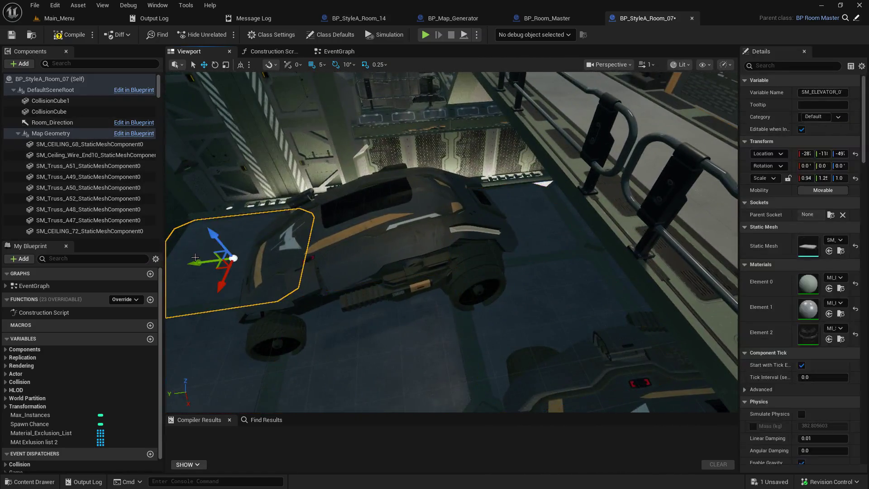
left_click_drag(220, 190, 221, 172)
mouse_move(334, 159)
left_mouse_down()
mouse_move(335, 147)
mouse_move(334, 169)
left_mouse_up()
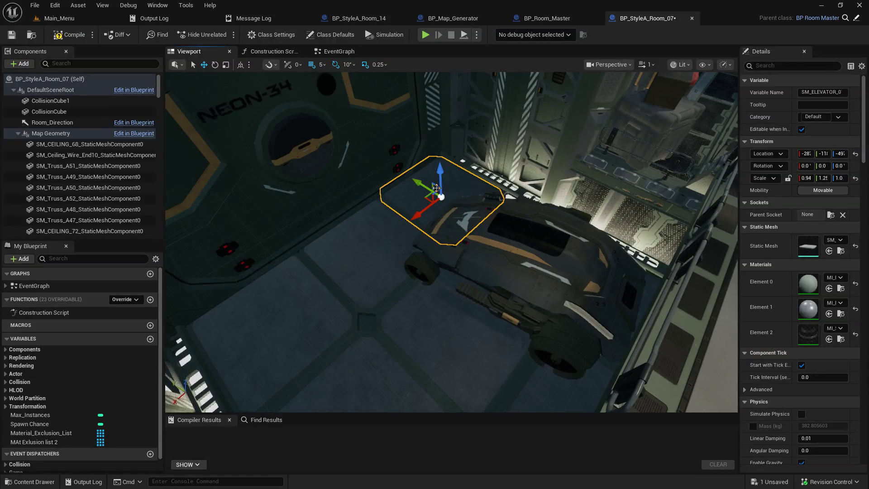
mouse_move(393, 205)
left_mouse_down()
mouse_move(367, 181)
mouse_move(369, 136)
mouse_move(373, 208)
mouse_move(382, 163)
mouse_move(396, 211)
mouse_move(395, 202)
mouse_move(421, 218)
mouse_move(394, 212)
left_mouse_up()
left_click(83, 110)
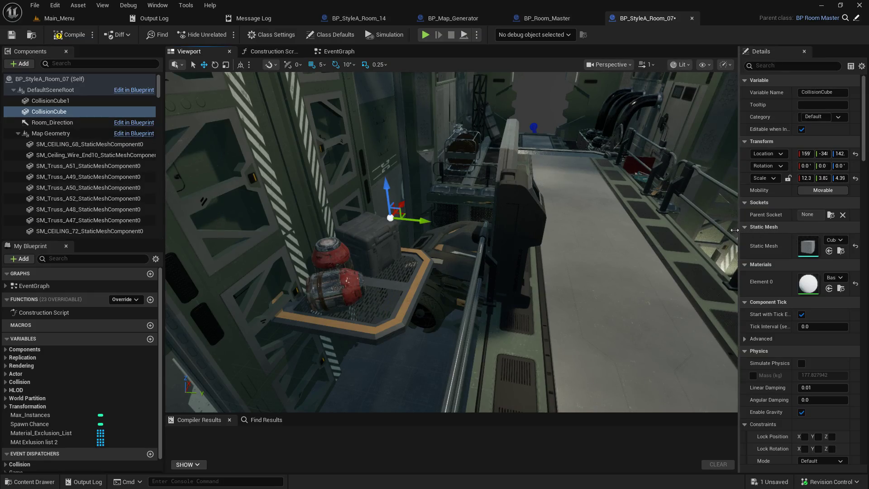
- Widen the Details panel and compile the Room_07 blueprint
left_click_drag(741, 233, 701, 233)
mouse_move(453, 227)
left_mouse_down()
mouse_move(444, 191)
mouse_move(466, 206)
left_mouse_up()
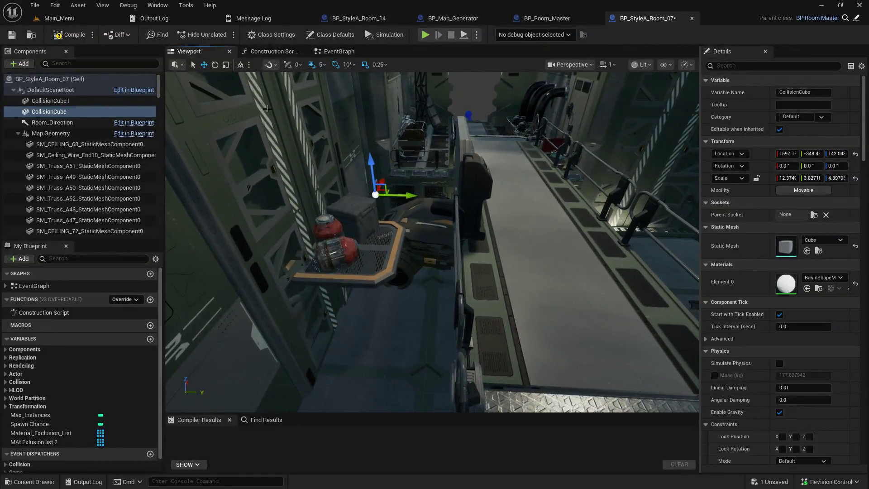
left_click(73, 39)
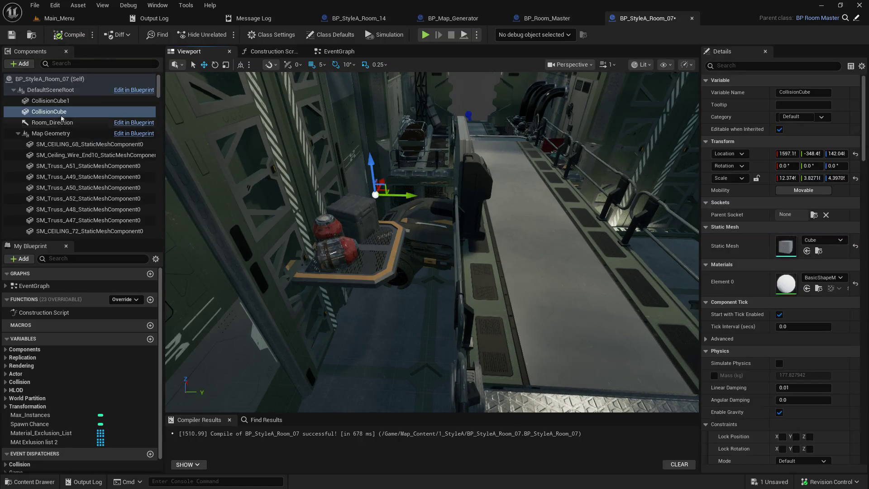
- Add a Box Collision component named Prevent-jumpers-collider-box
left_click(63, 63)
left_click(31, 66)
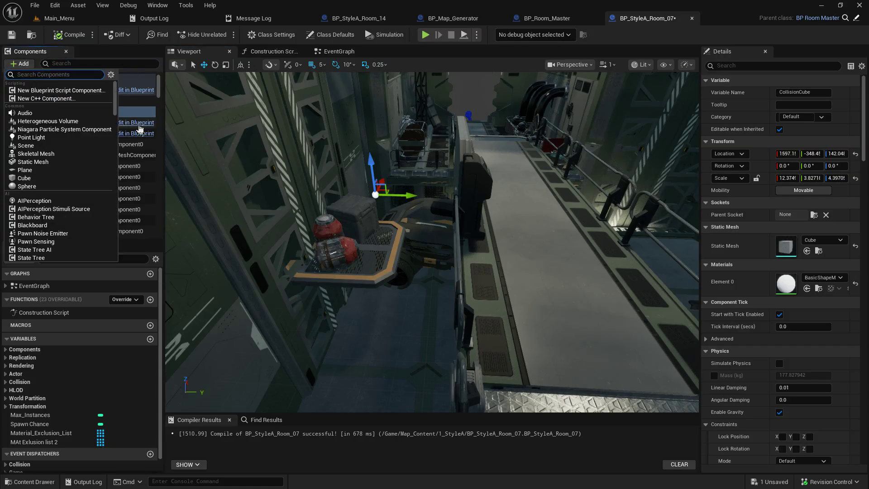
type("col")
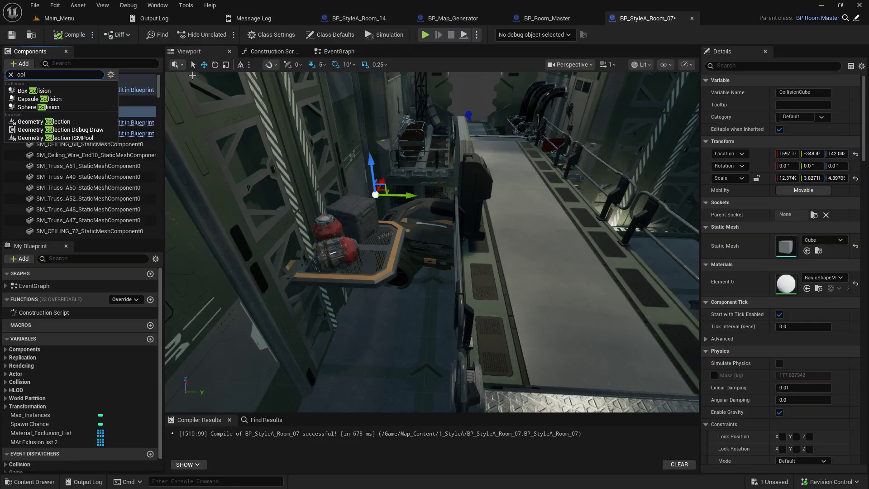
left_click(88, 90)
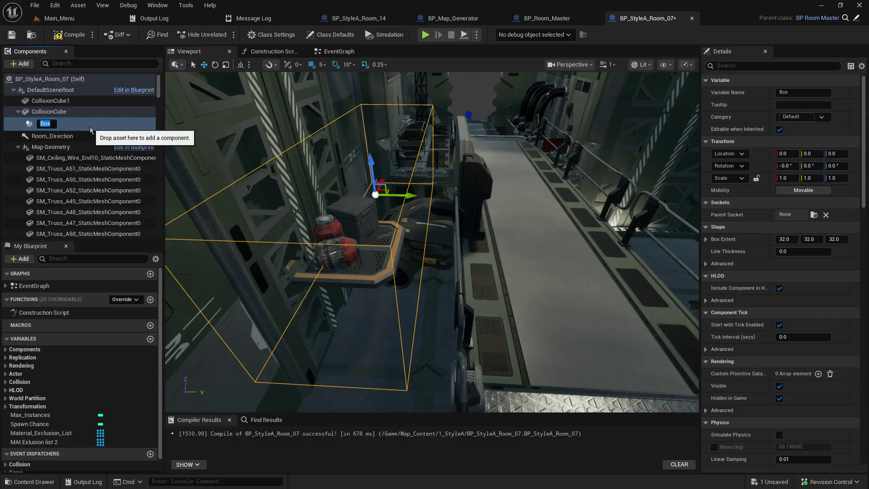
type("Prevent-jumpers-collid")
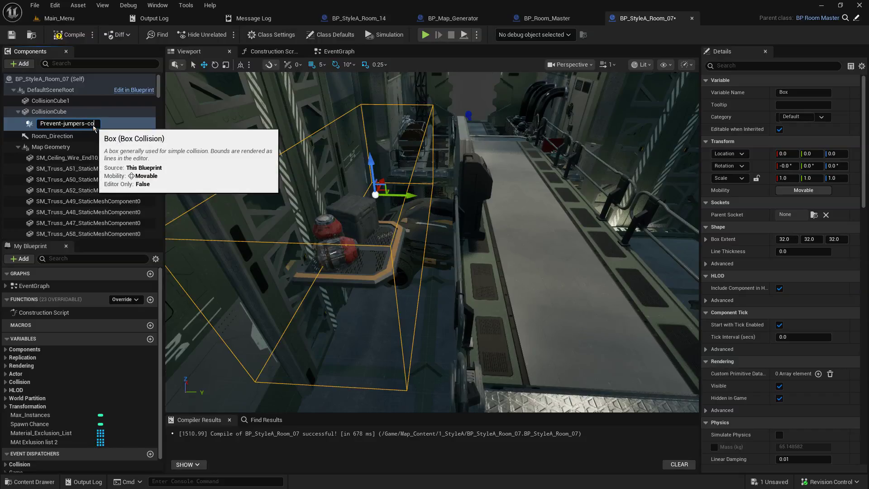
type("er-box")
key("Return")
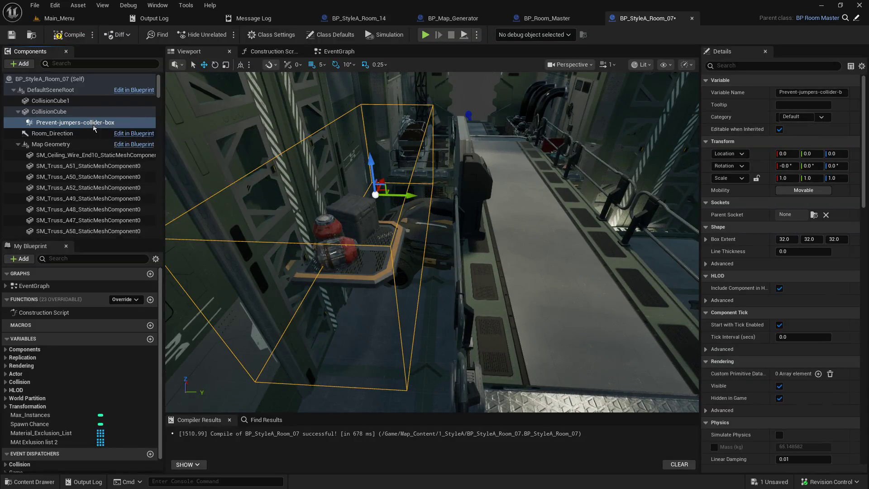
- Move Prevent-jumpers-collider-box from under CollisionCube to DefaultSceneRoot
left_click(68, 115)
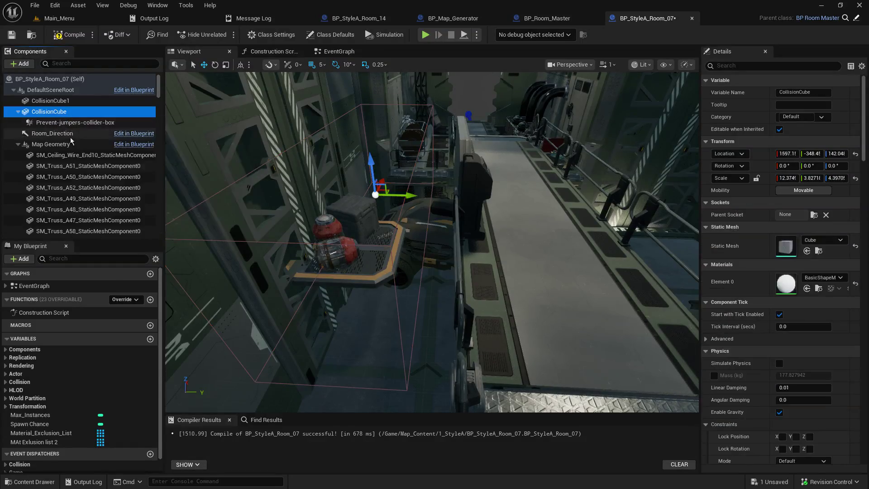
left_click(72, 123)
mouse_move(76, 125)
left_mouse_down()
mouse_move(78, 132)
mouse_move(76, 95)
left_mouse_up()
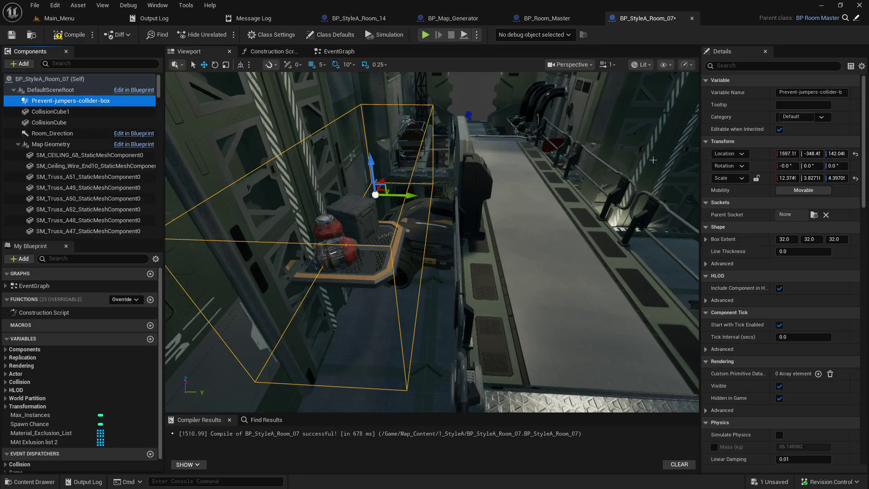
- Enlarge the collider box with the scale gizmo, stretching it wider along Y
left_click_drag(589, 204, 453, 213)
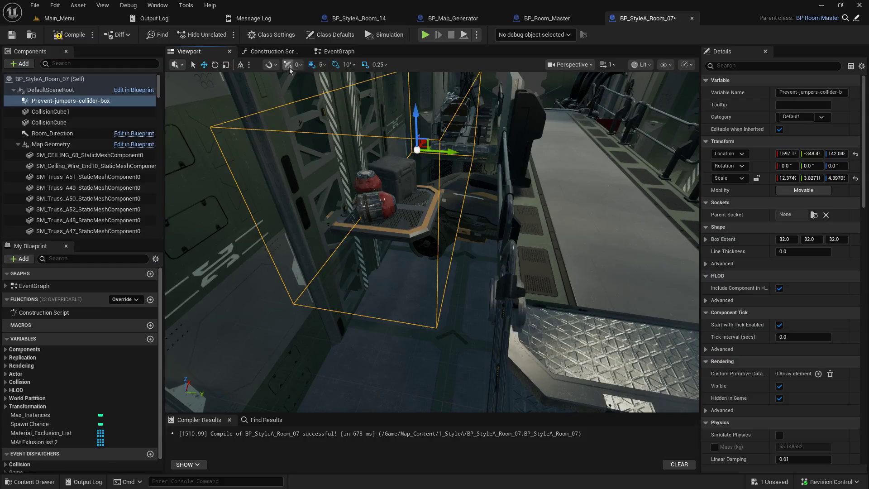
left_click(226, 65)
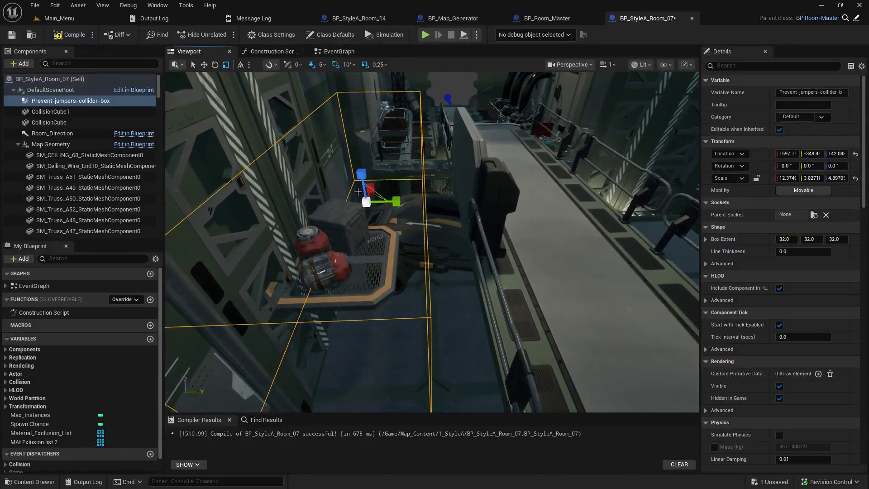
left_click_drag(362, 202, 389, 189)
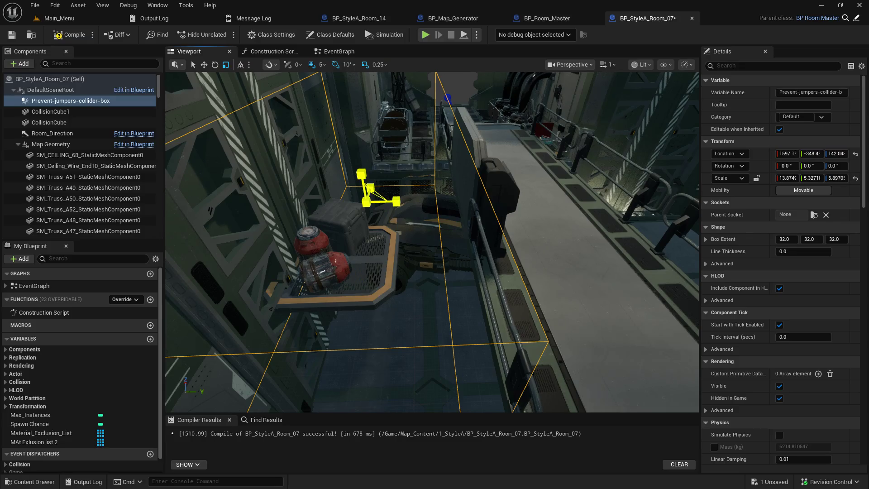
mouse_move(376, 200)
left_mouse_down()
mouse_move(379, 254)
mouse_move(407, 255)
left_mouse_up()
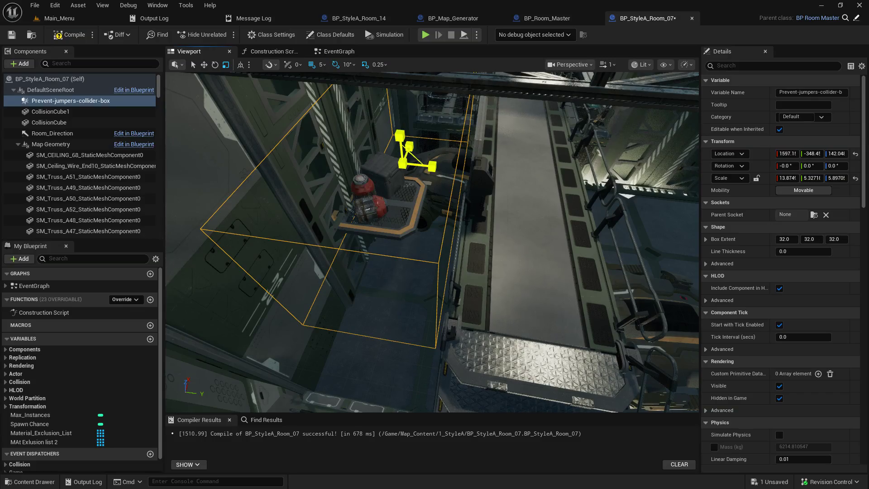
left_click_drag(402, 162, 407, 159)
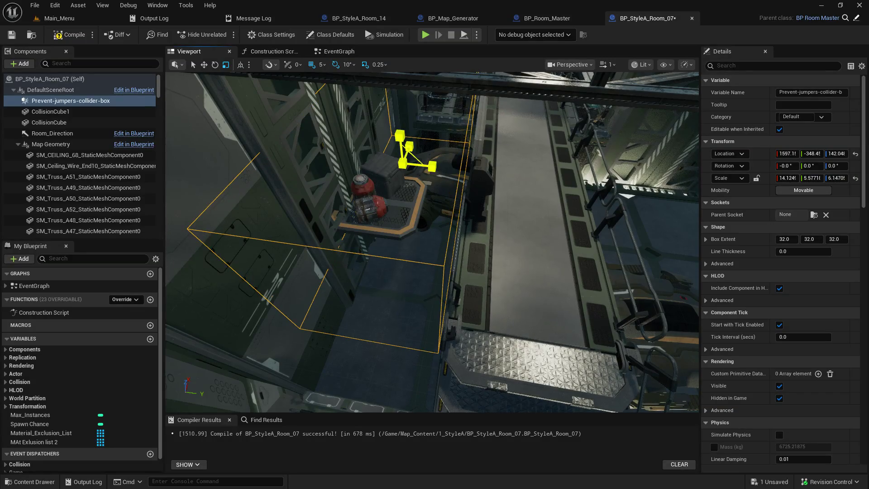
mouse_move(430, 183)
left_mouse_down()
mouse_move(430, 163)
mouse_move(429, 204)
mouse_move(396, 191)
left_mouse_up()
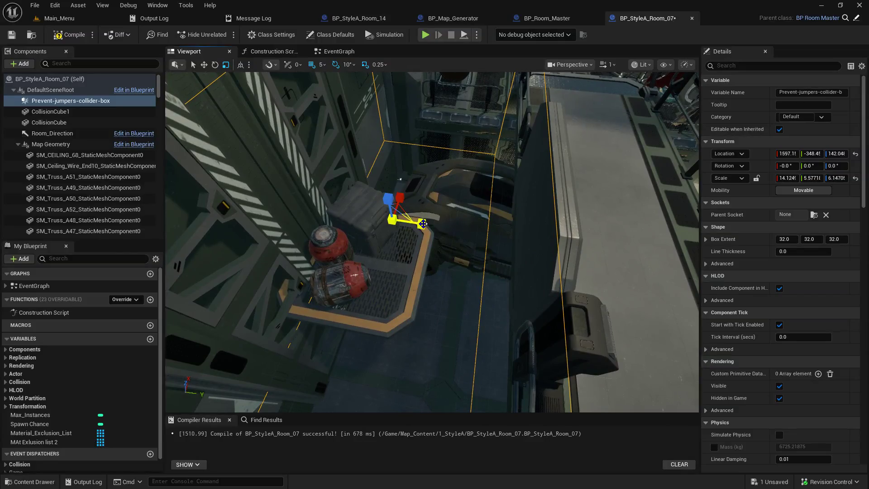
left_click_drag(421, 224, 433, 217)
left_click_drag(394, 121, 394, 121)
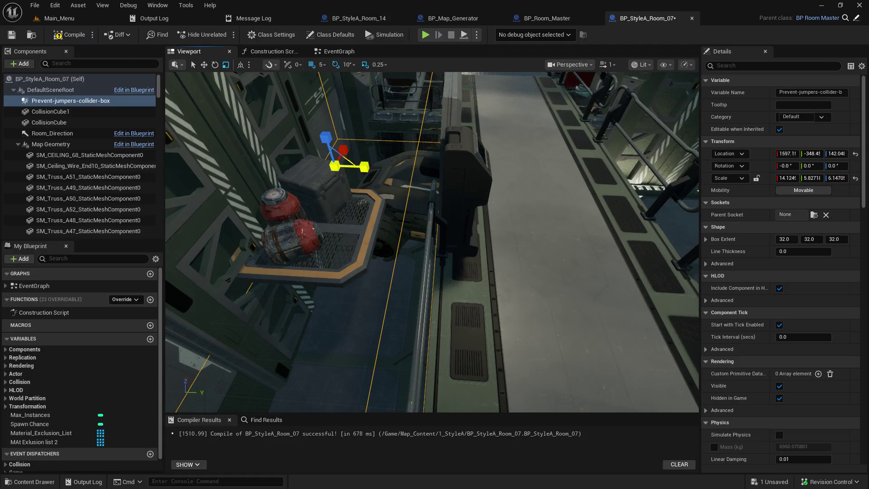
mouse_move(362, 168)
left_mouse_down()
mouse_move(373, 167)
mouse_move(372, 226)
mouse_move(376, 194)
left_mouse_up()
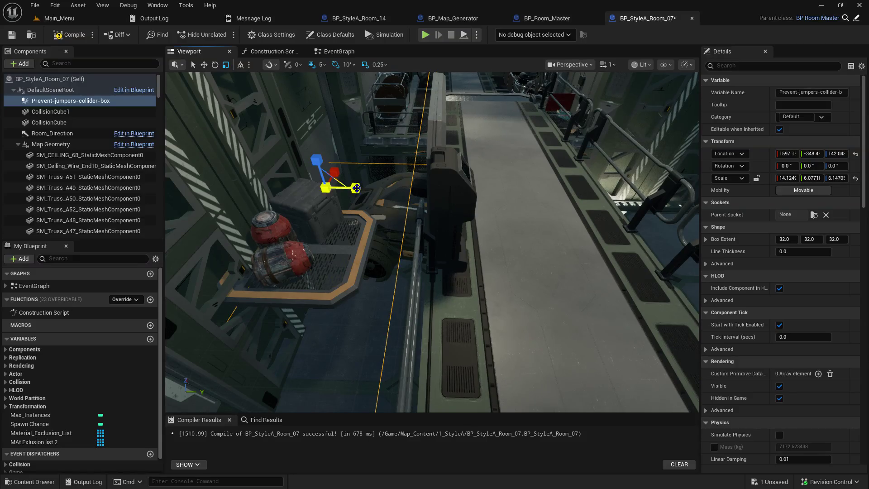
mouse_move(356, 200)
left_mouse_down()
mouse_move(370, 179)
mouse_move(280, 240)
left_mouse_up()
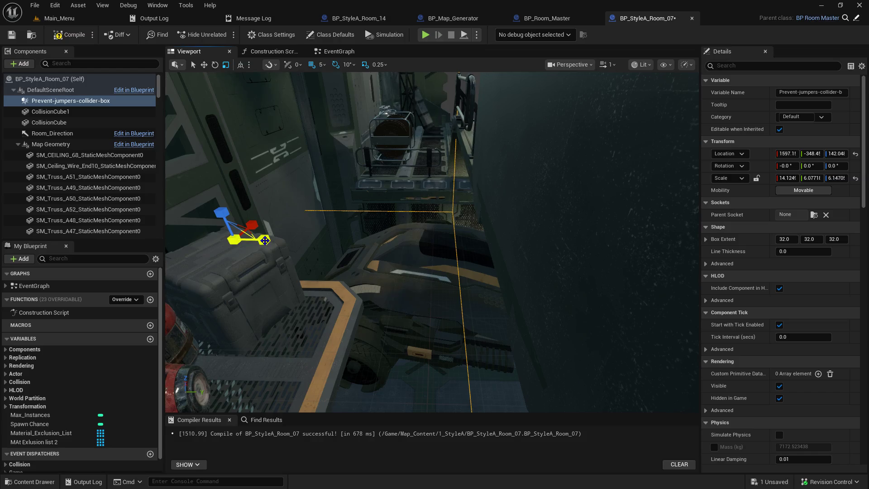
left_click_drag(450, 213, 440, 193)
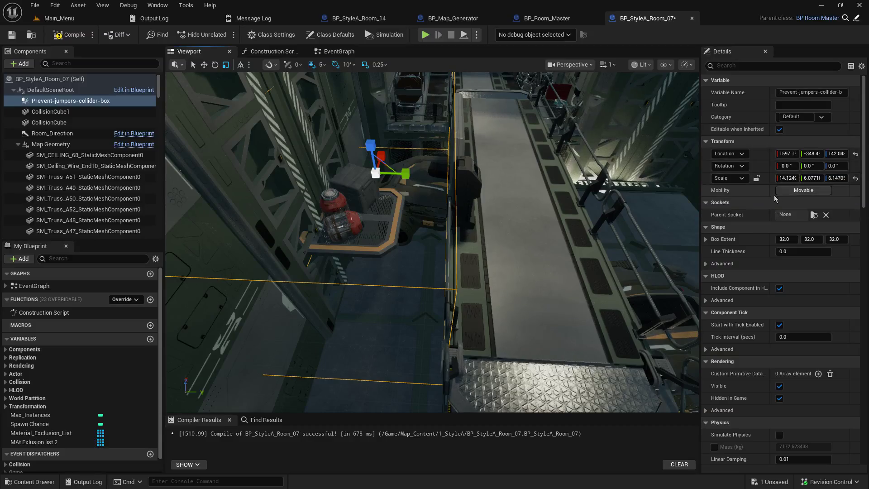
- Set the collider's Y scale to 6.0, then refine it to 5.95
left_click(806, 178)
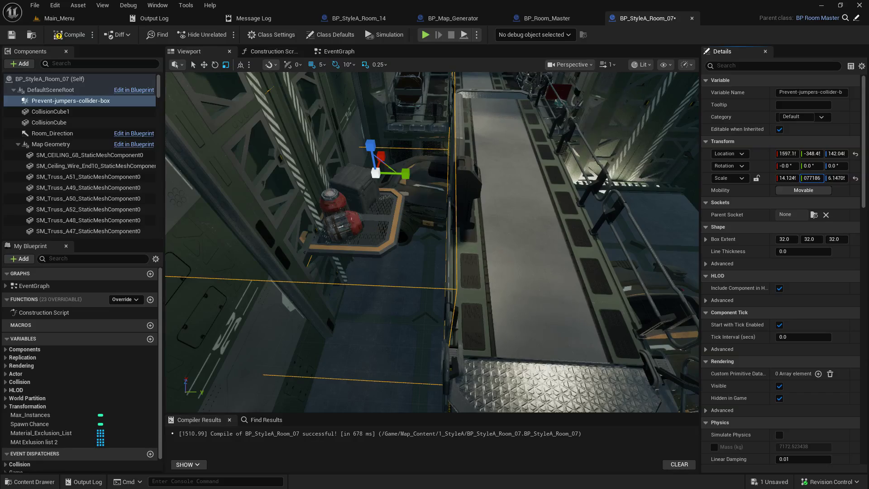
key("Return")
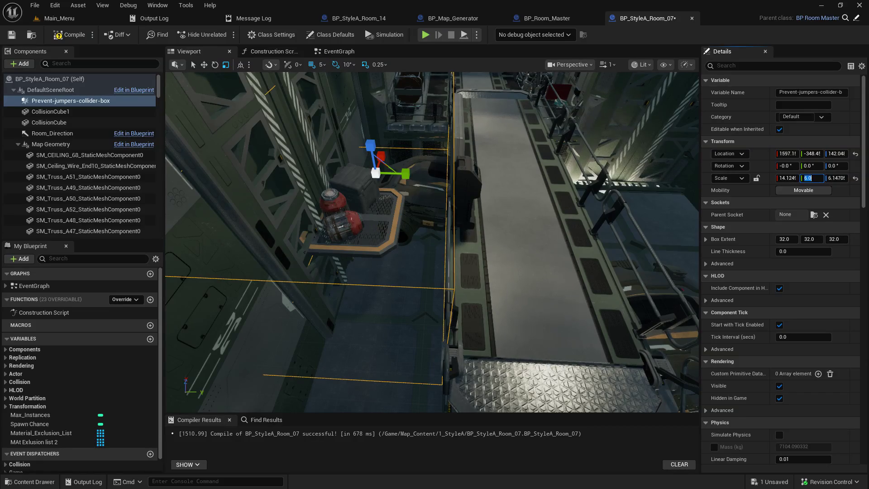
scroll(432, 243, "up", 10)
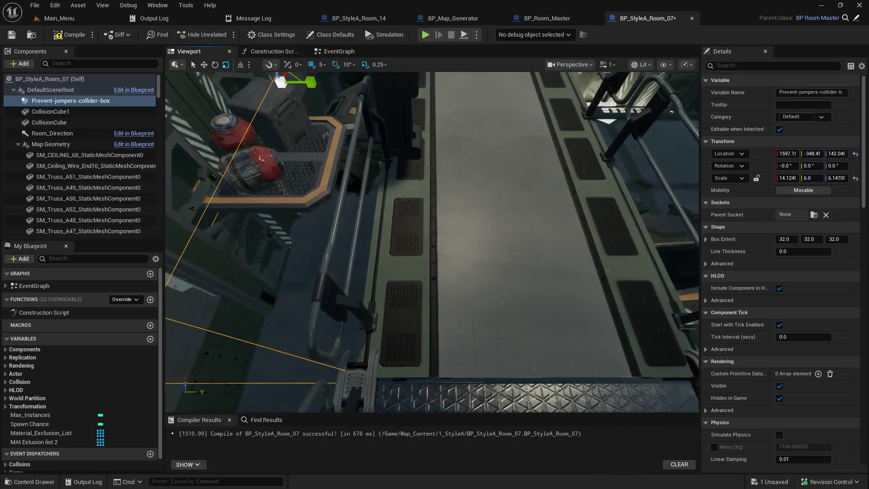
scroll(432, 242, "up", 10)
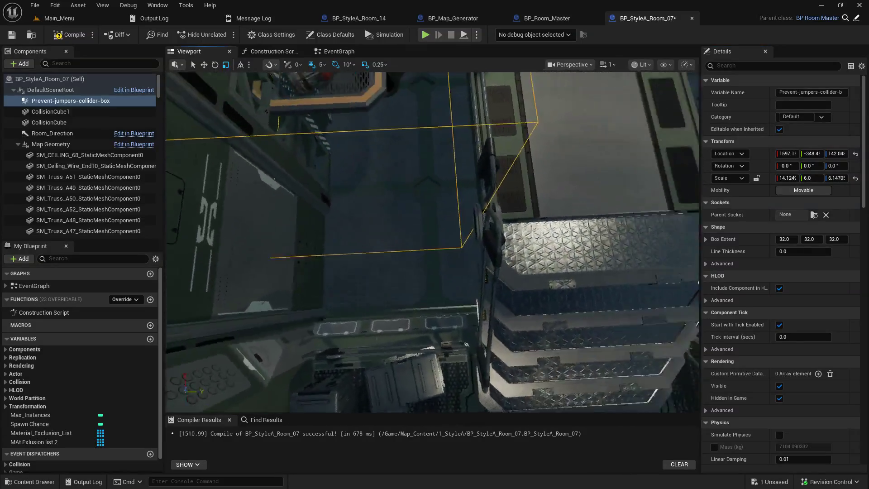
scroll(433, 242, "down", 2)
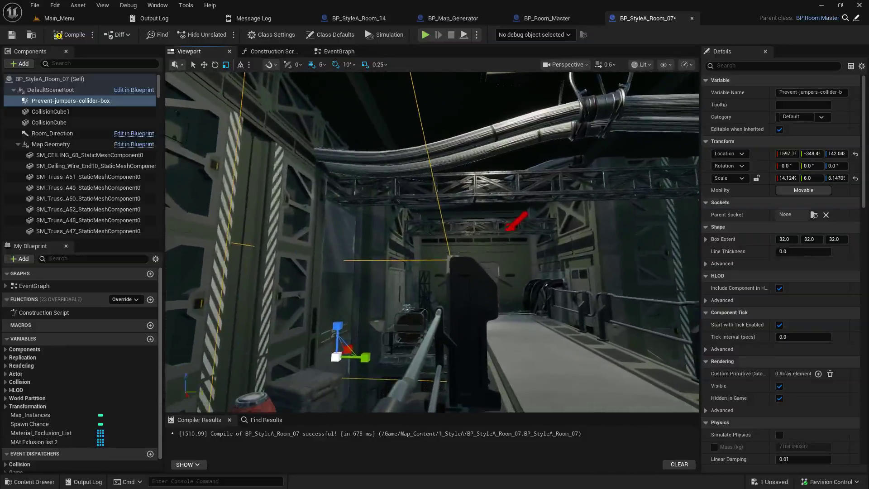
scroll(433, 243, "down", 2)
scroll(488, 130, "down", 1)
left_click(813, 178)
type("5.95")
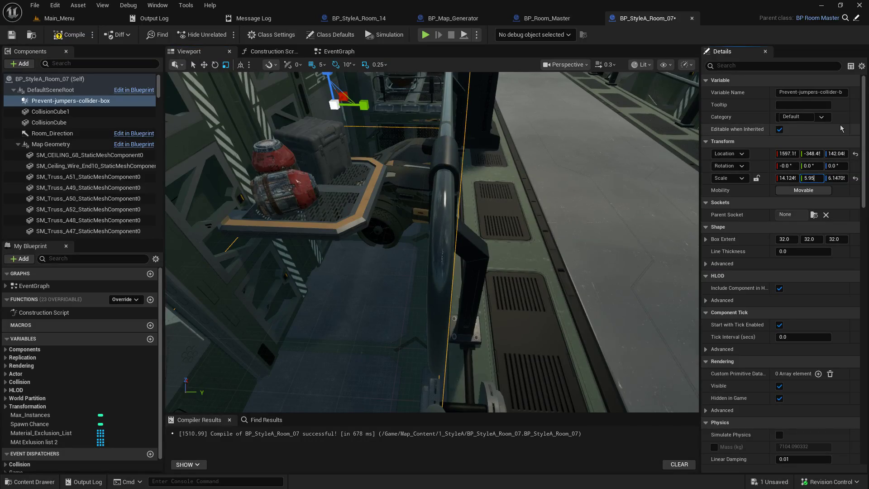
key("Return")
left_click_drag(429, 339, 402, 85)
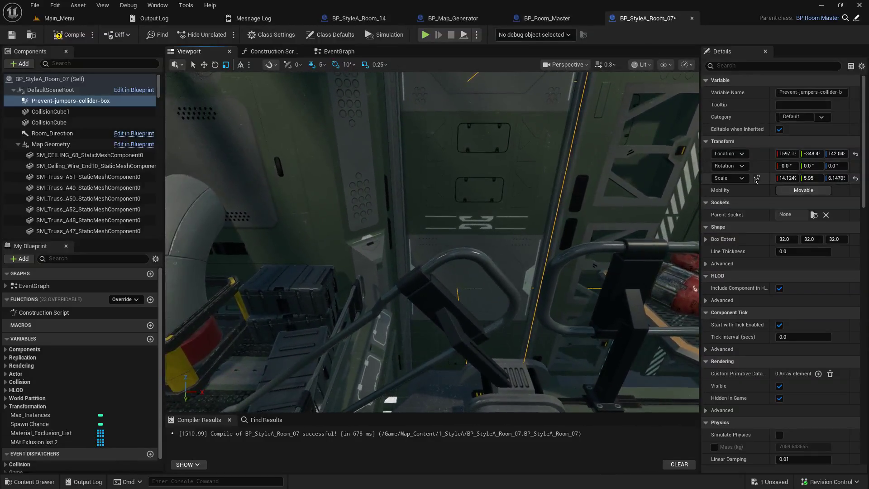
left_click(795, 177)
- Try collider X scales of 20, 18, 17.5, 18.5, 15.75 and 18.75, landing on 19
key("Return")
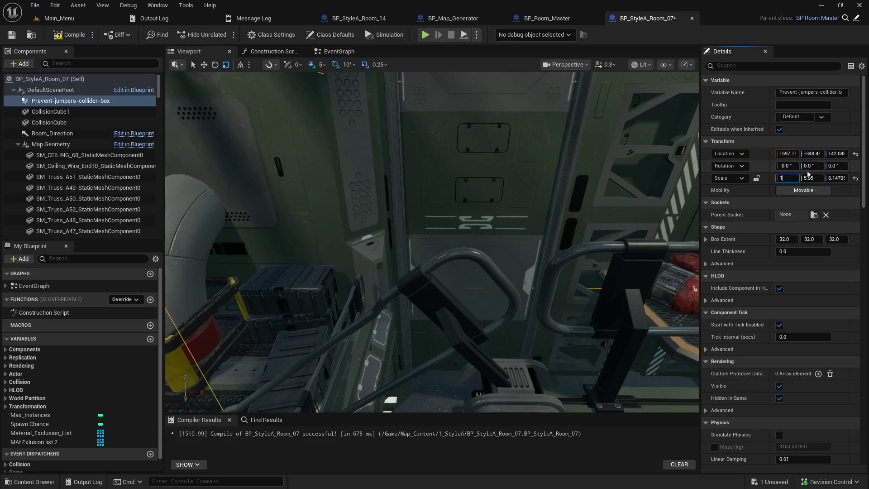
type("8")
key("Return")
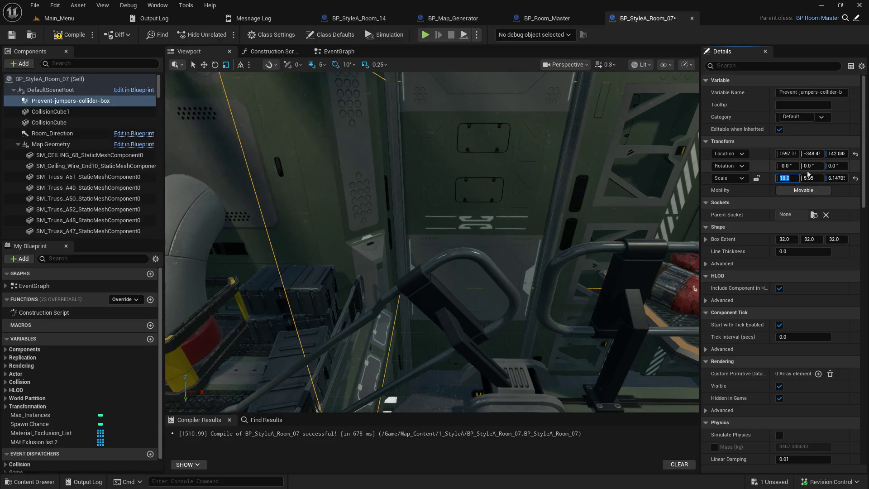
key("Return")
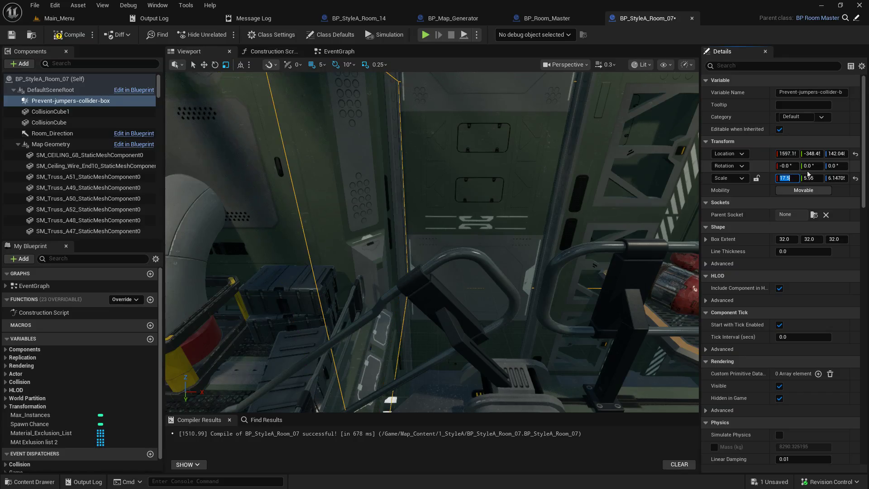
key("Return")
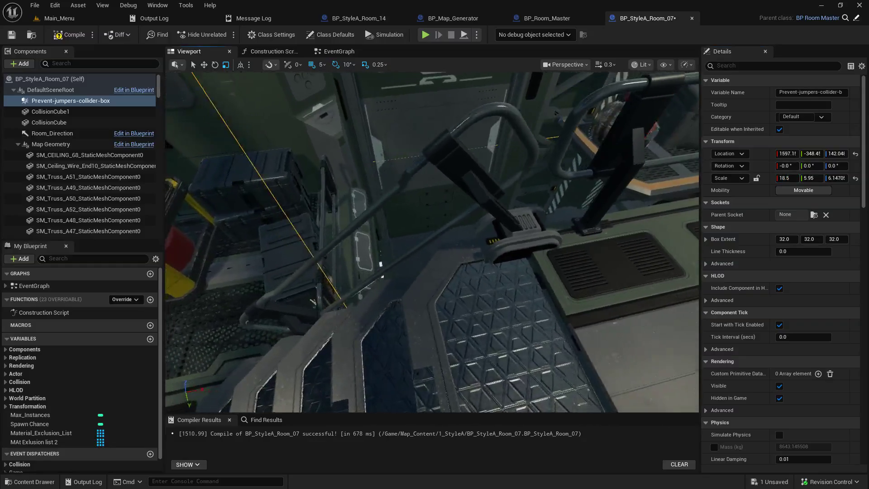
left_click_drag(435, 245, 371, 247)
type("15.75")
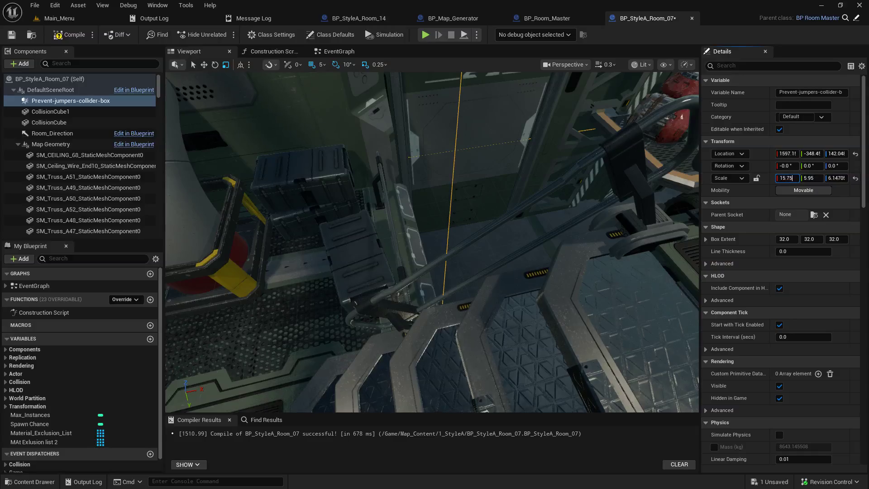
key("Return")
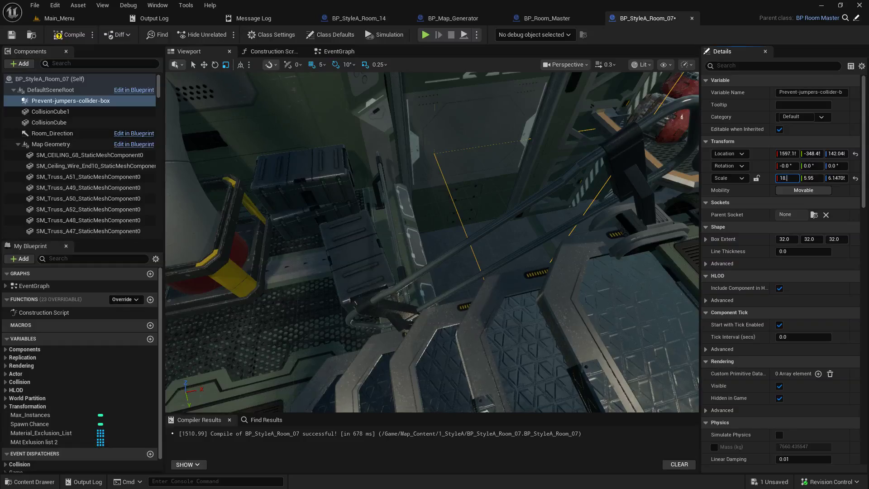
key("Return")
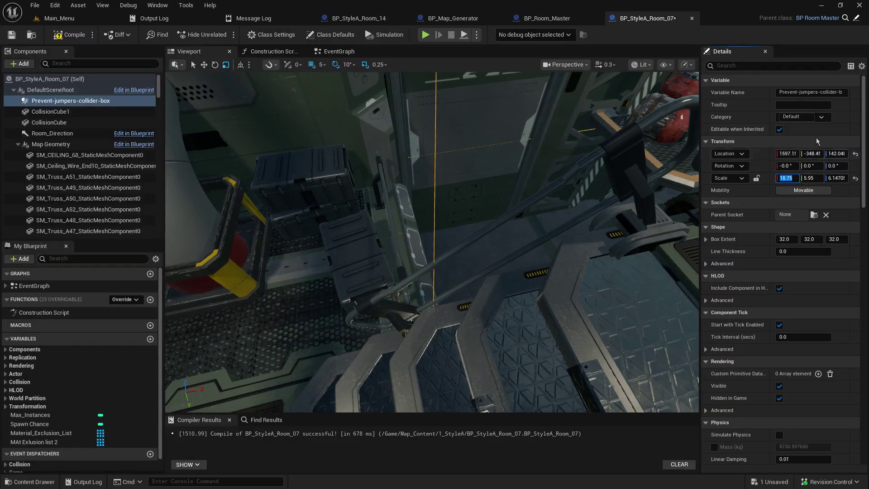
mouse_move(434, 245)
left_mouse_down()
mouse_move(385, 247)
mouse_move(346, 301)
left_mouse_up()
left_click(788, 177)
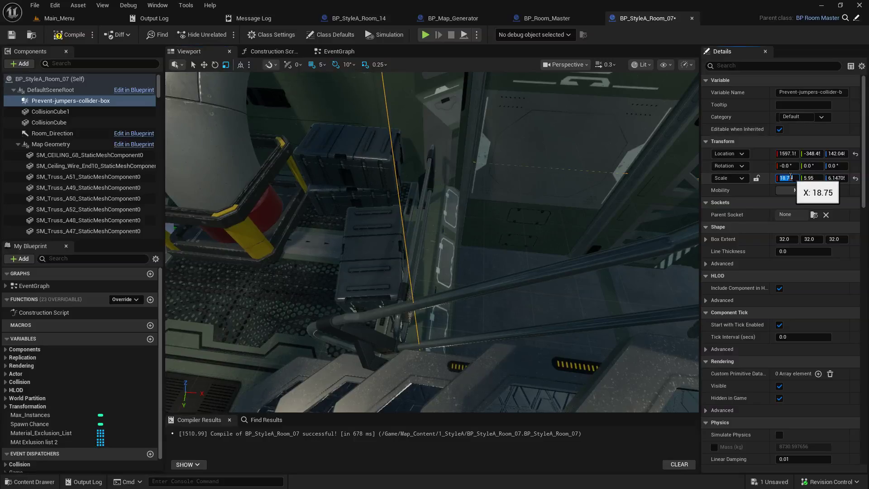
type("19")
key("Return")
- Refine the collider's X scale to 19.25, then 19.35, checking coverage near the crates
left_click_drag(362, 271, 376, 190)
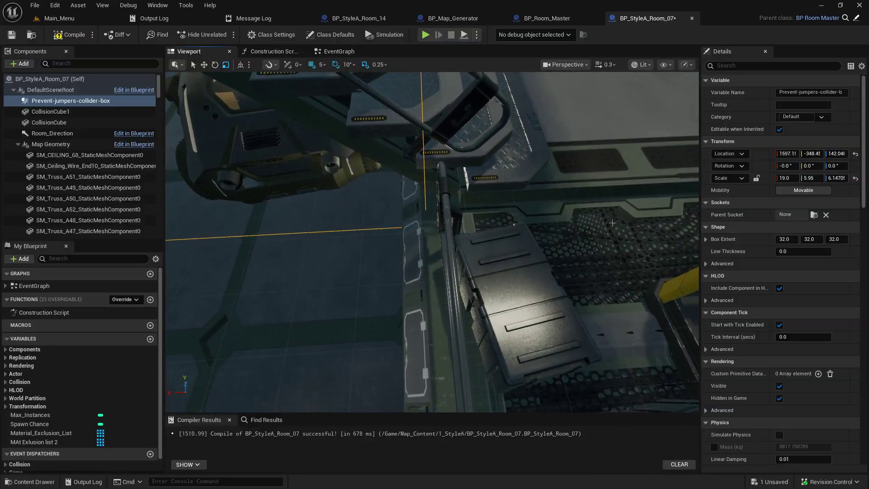
left_click(787, 178)
type("19.5")
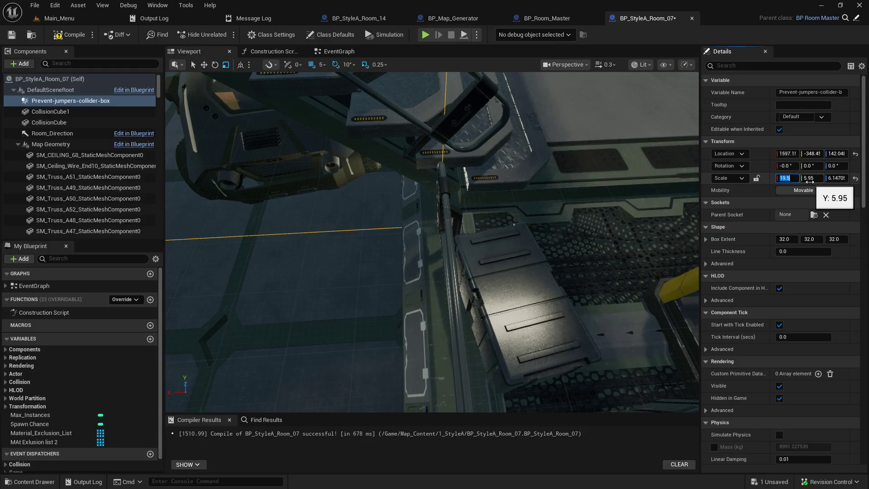
left_click_drag(408, 226, 410, 215)
left_click(788, 178)
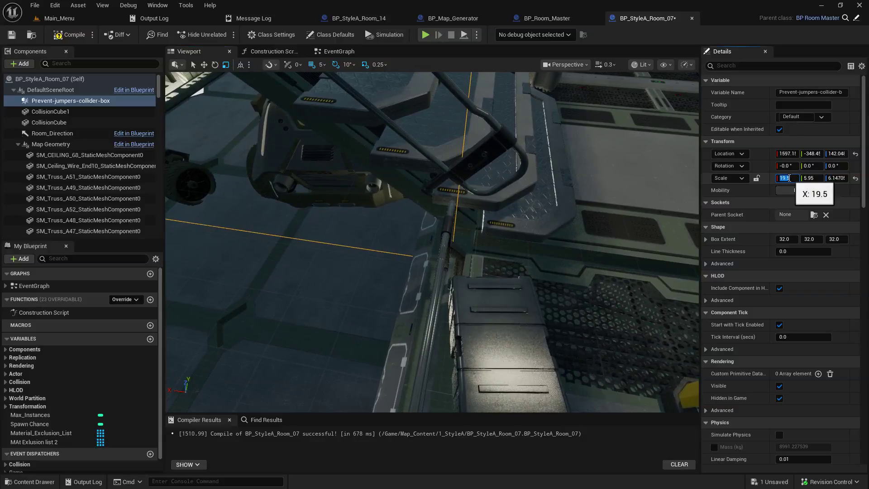
type("19.25")
key("Return")
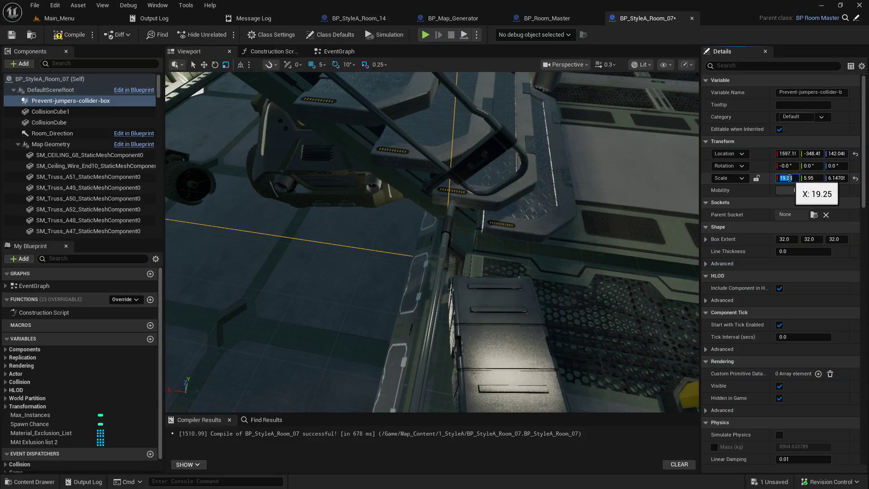
type("19.35")
key("Return")
mouse_move(430, 272)
left_mouse_down()
mouse_move(421, 208)
mouse_move(410, 262)
left_mouse_up()
scroll(412, 258, "down", 1)
mouse_move(464, 275)
left_mouse_down()
mouse_move(459, 269)
mouse_move(465, 275)
left_mouse_up()
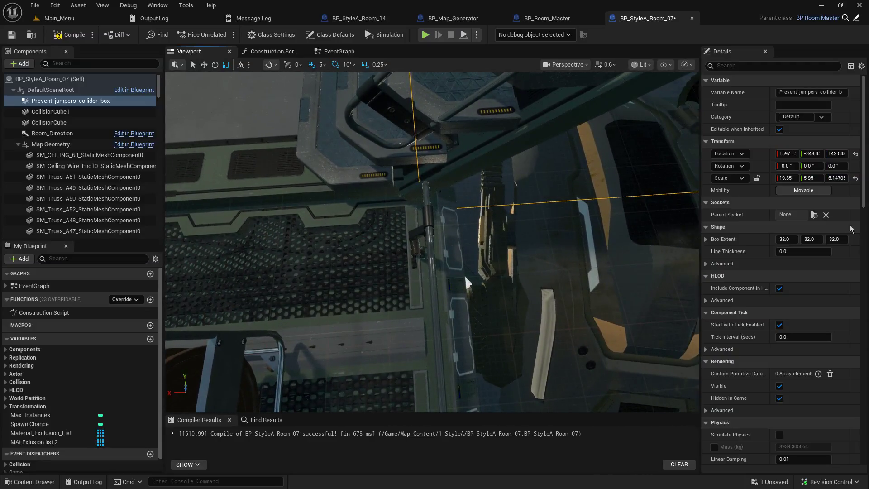
left_click(786, 178)
- Frame the collider box and undo an accidental move of it
type("9")
left_click_drag(364, 112, 364, 112)
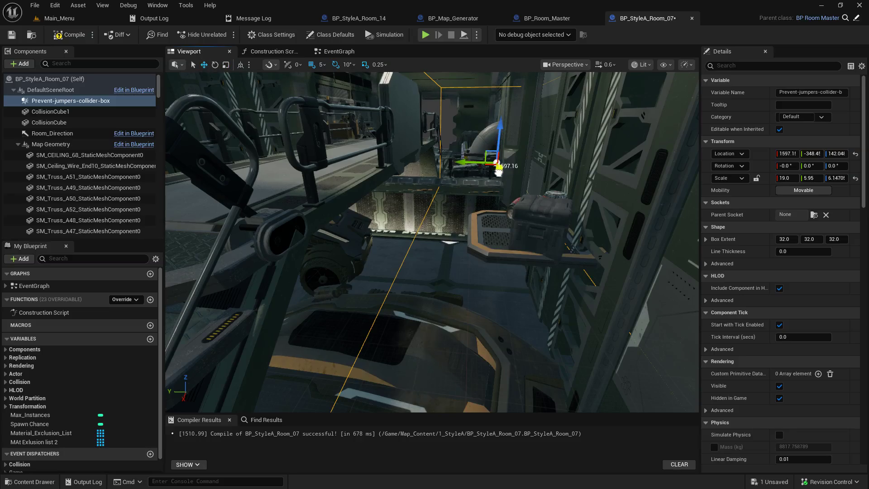
left_click_drag(498, 168, 508, 195)
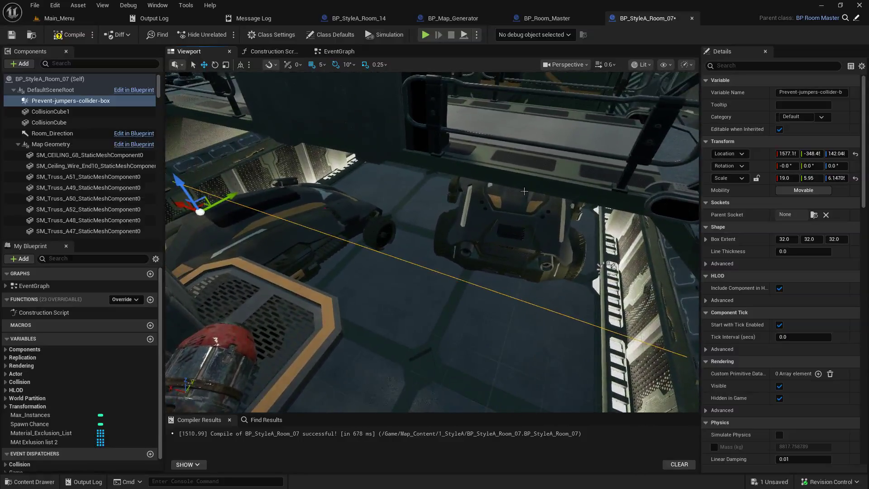
key("f")
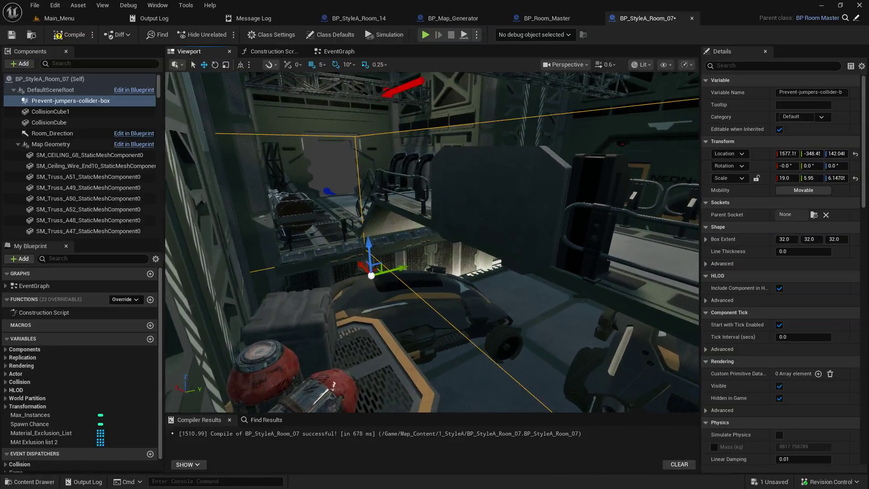
mouse_move(469, 242)
left_mouse_down()
mouse_move(480, 245)
mouse_move(475, 268)
left_mouse_up()
key("ctrl+z")
- Set the collider's X scale to 19.3
mouse_move(499, 217)
left_mouse_down()
mouse_move(496, 231)
mouse_move(499, 217)
left_mouse_up()
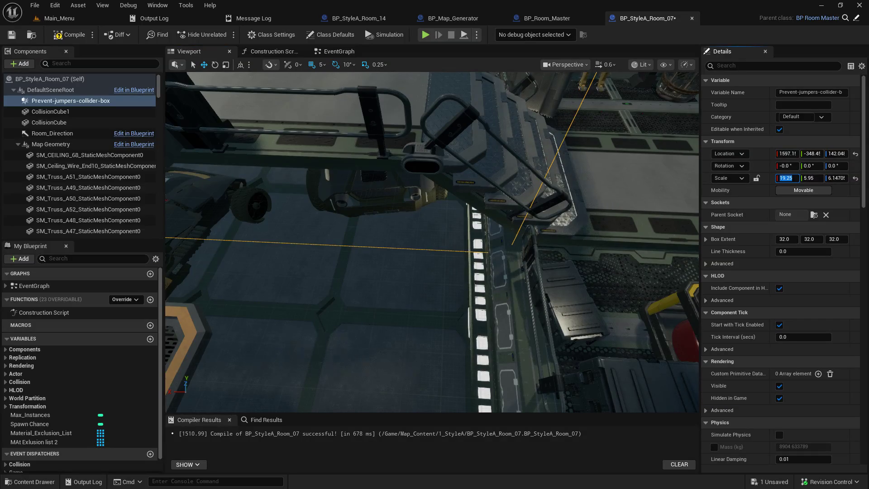
left_click_drag(433, 240, 426, 226)
left_click_drag(429, 153, 415, 146)
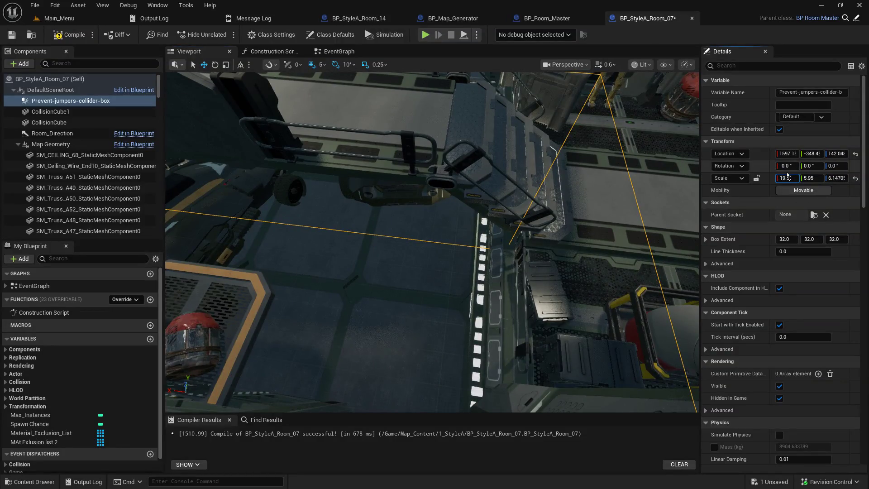
key("Return")
- Set the collider's X location to 1595 after undoing a gizmo slide
left_click_drag(431, 227, 385, 208)
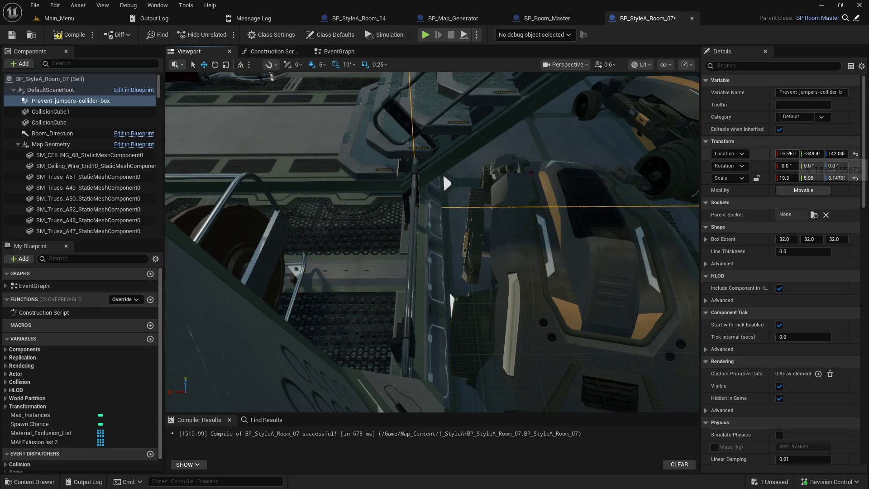
key("f")
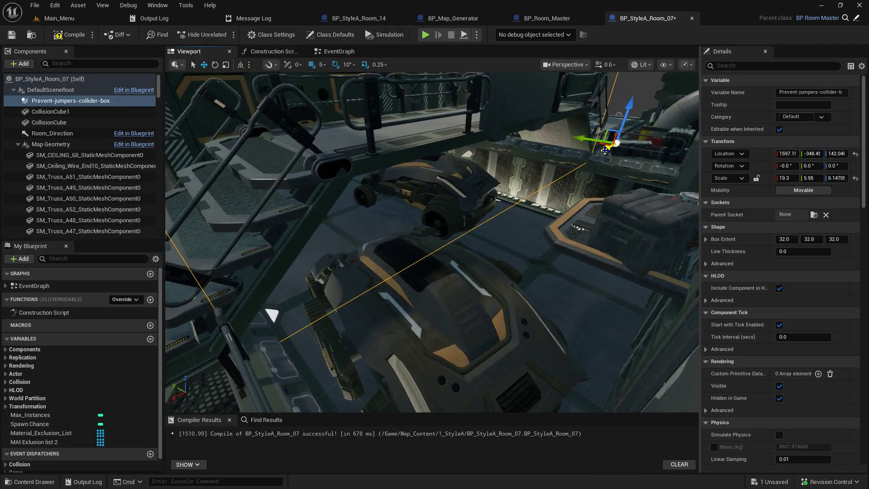
left_click_drag(606, 150, 650, 117)
key("ctrl+z")
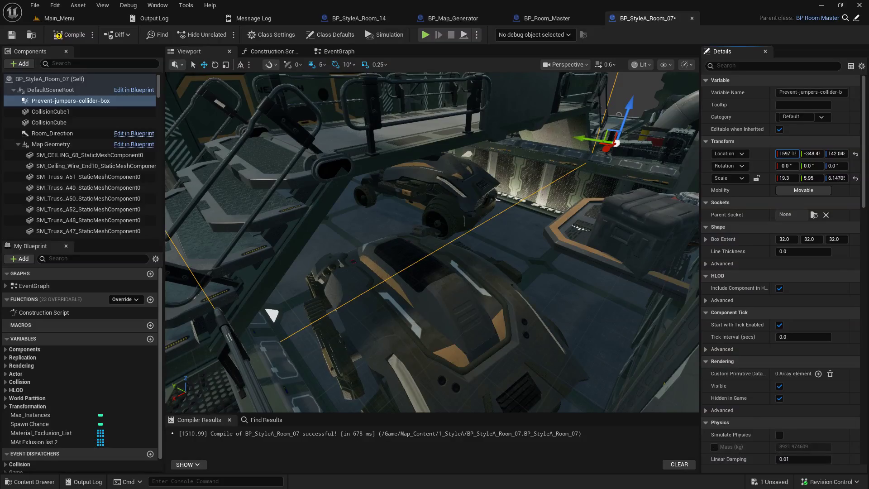
type("1595")
key("Return")
mouse_move(307, 198)
left_mouse_down()
mouse_move(460, 226)
mouse_move(313, 198)
left_mouse_up()
- Enter 1593 for the collider's Location X and change Scale Y from 5.95 to 6.0
left_click(788, 153)
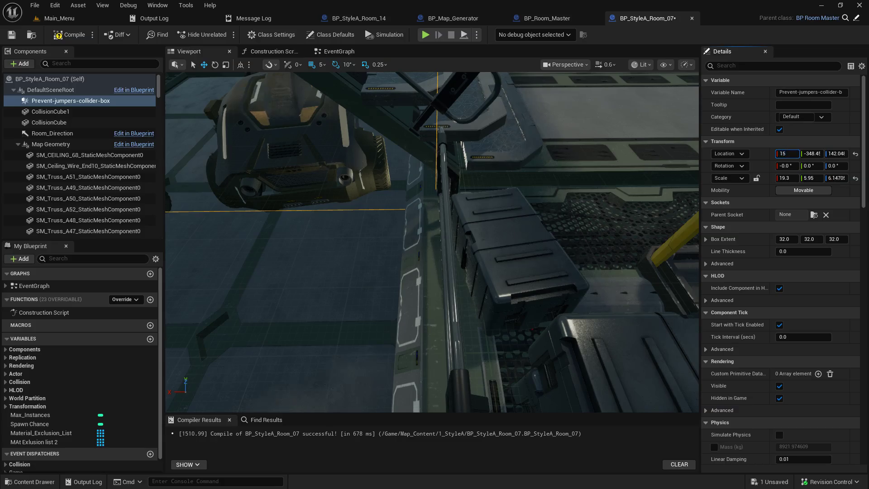
type("93.0")
left_click_drag(369, 300, 369, 300)
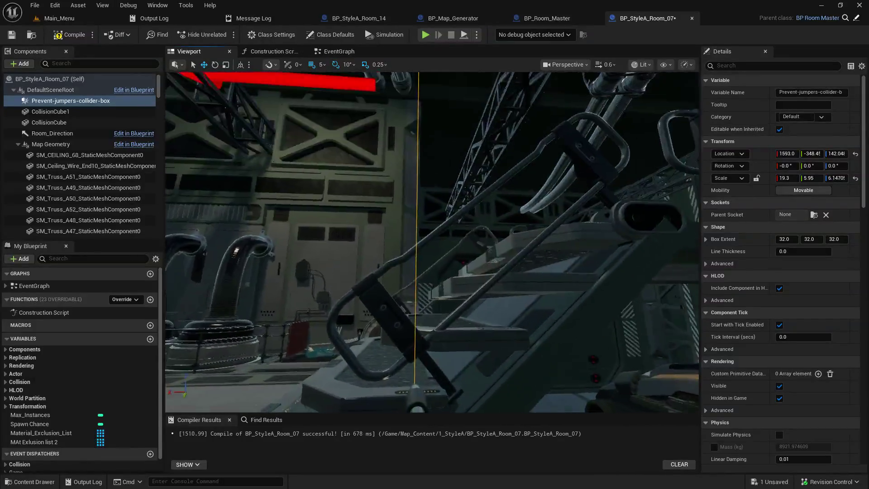
left_click_drag(369, 300, 369, 300)
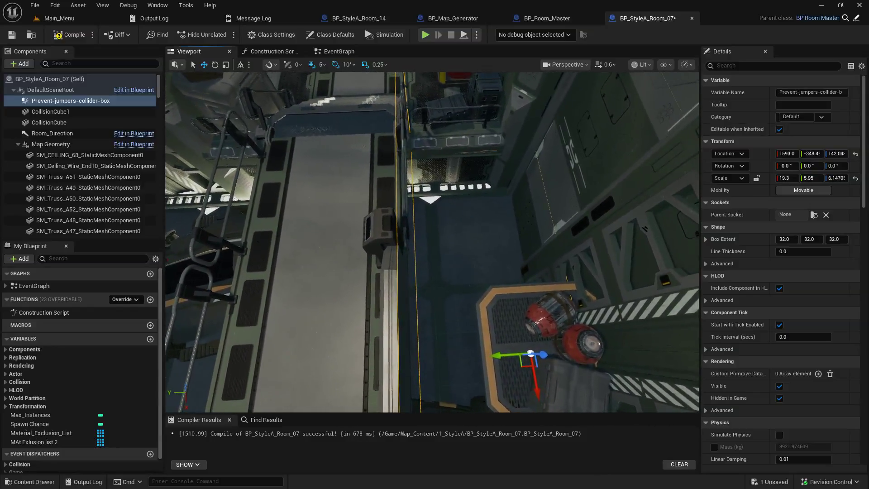
left_click(811, 178)
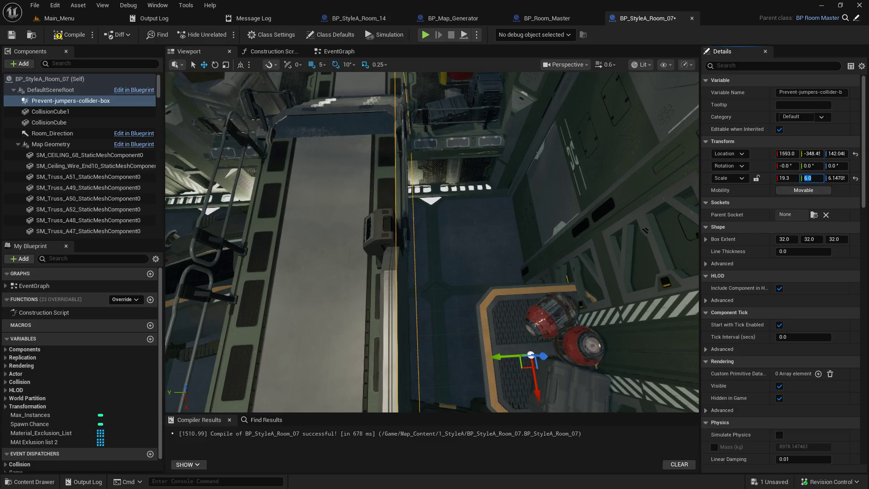
key("a")
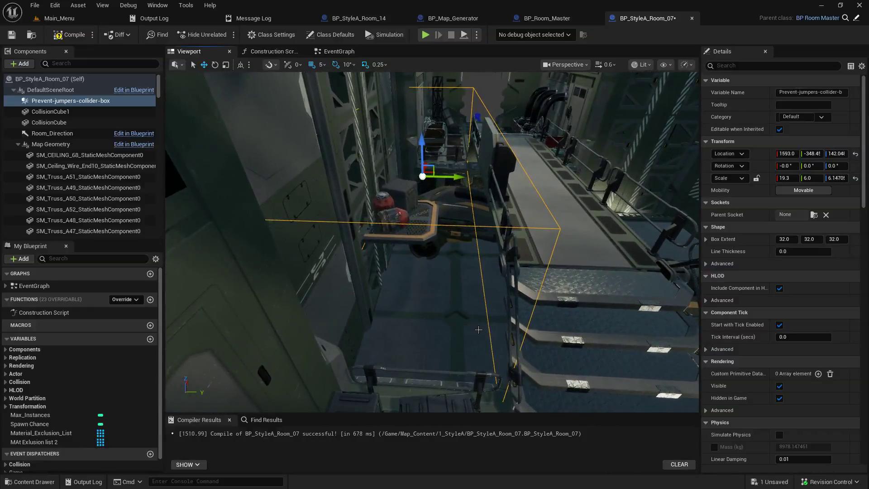
- Raise the collider's Z scale through 7, 8 and 10 to 12, then duplicate it
left_click(837, 178)
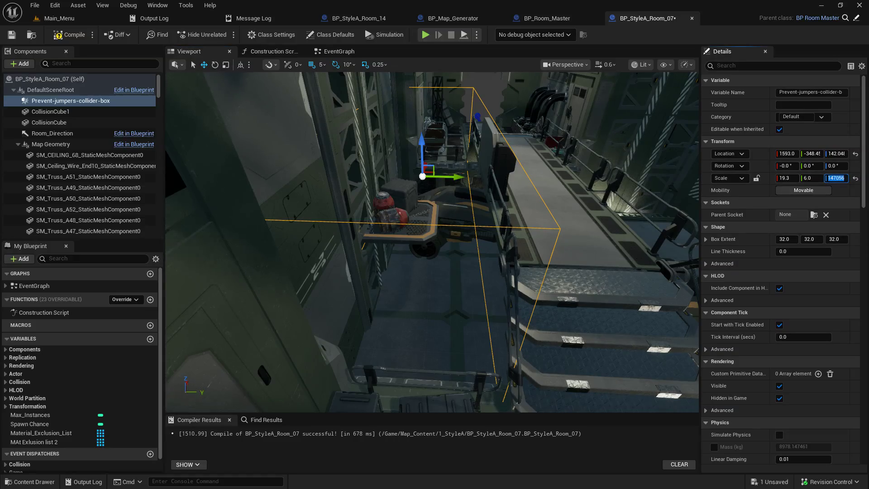
key("Return")
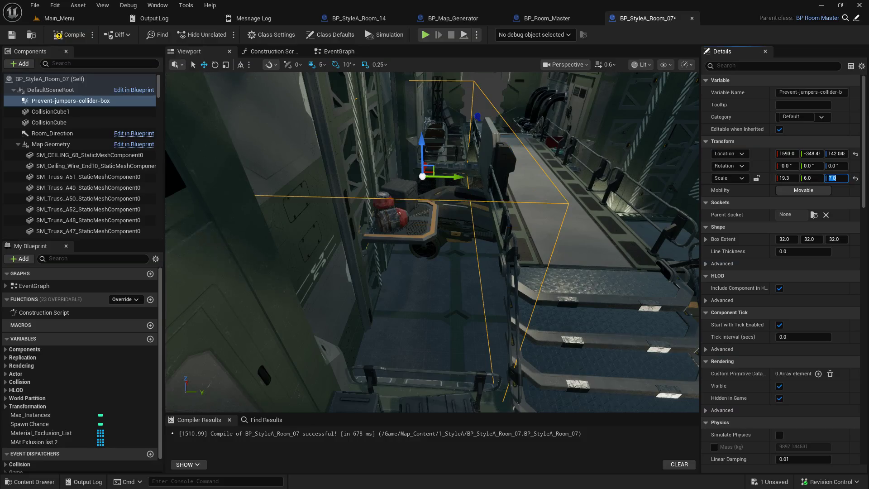
key("Return")
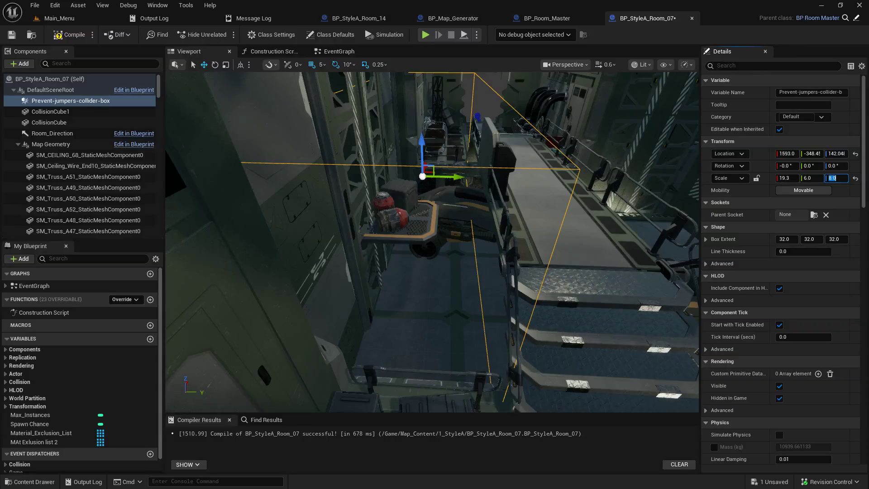
type("10")
key("Return")
left_click_drag(576, 227, 576, 227)
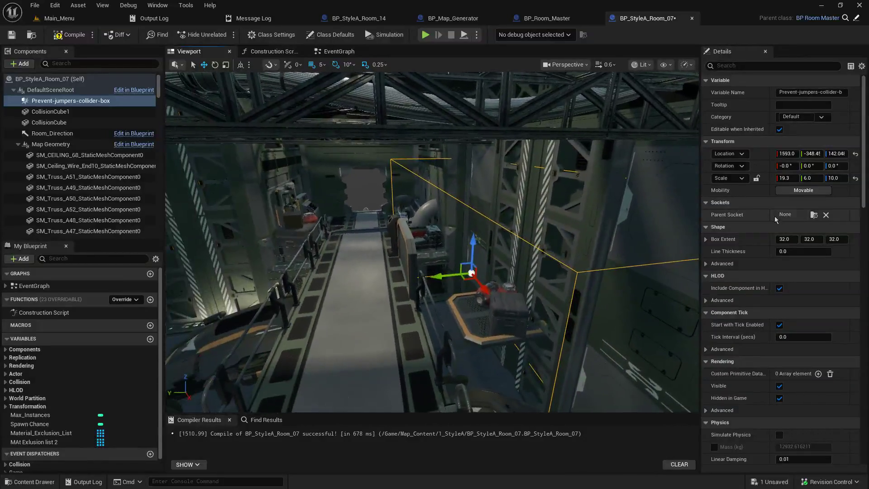
left_click(835, 178)
type("12")
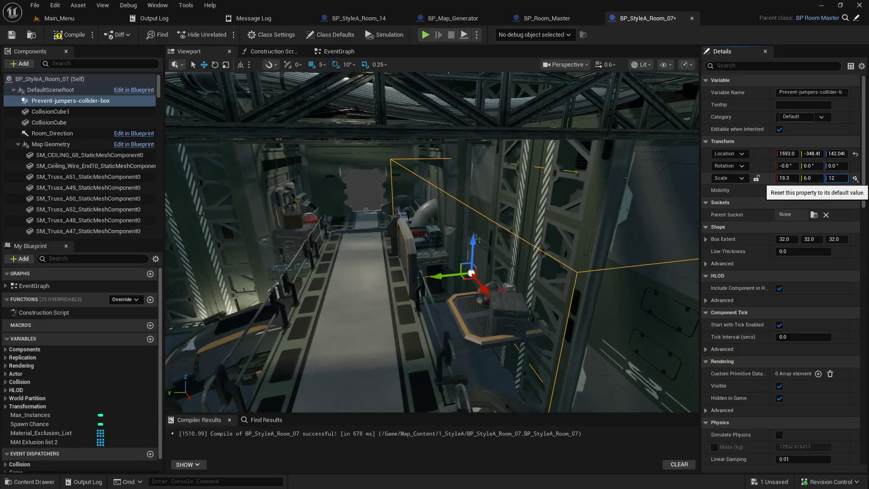
key("Return")
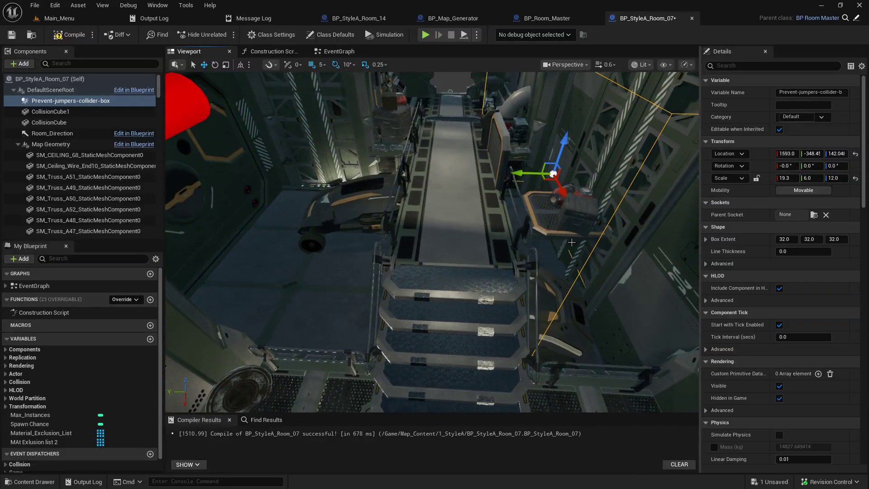
key("ctrl+d")
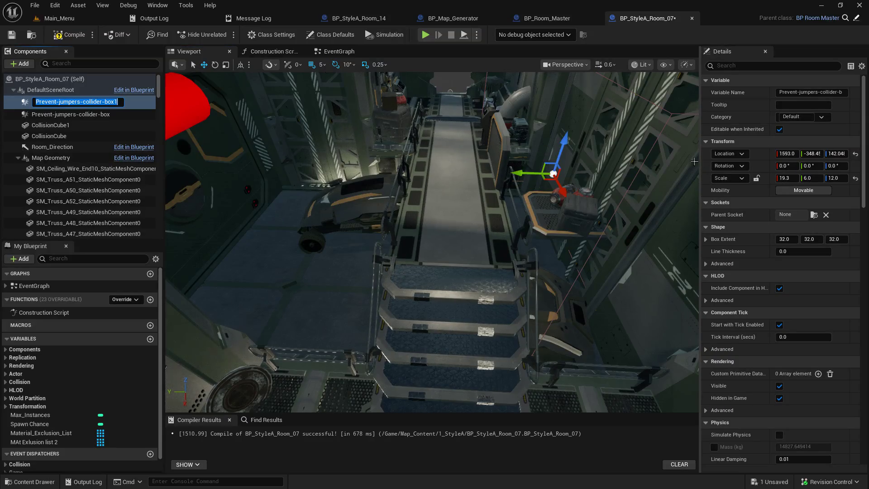
- Keep the name Prevent-jumpers-collider-box1 and drag the duplicate across the walkway along Y
key("Return")
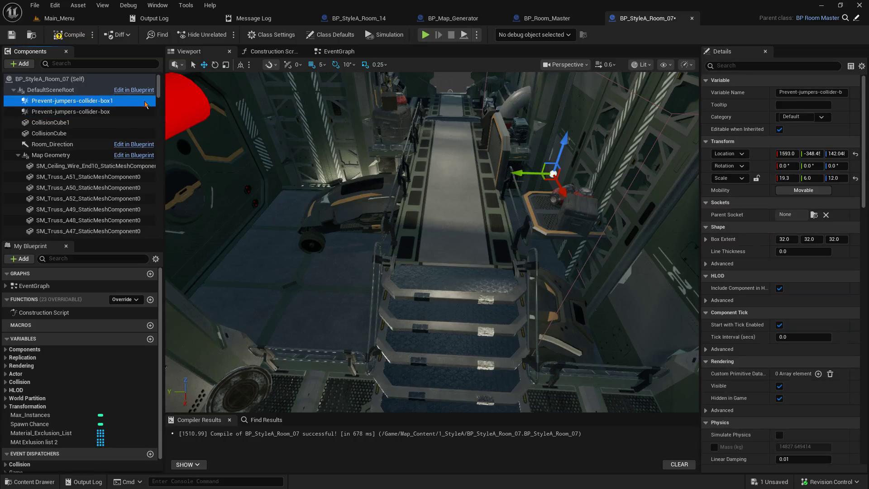
scroll(432, 243, "up", 2)
scroll(432, 243, "up", 1)
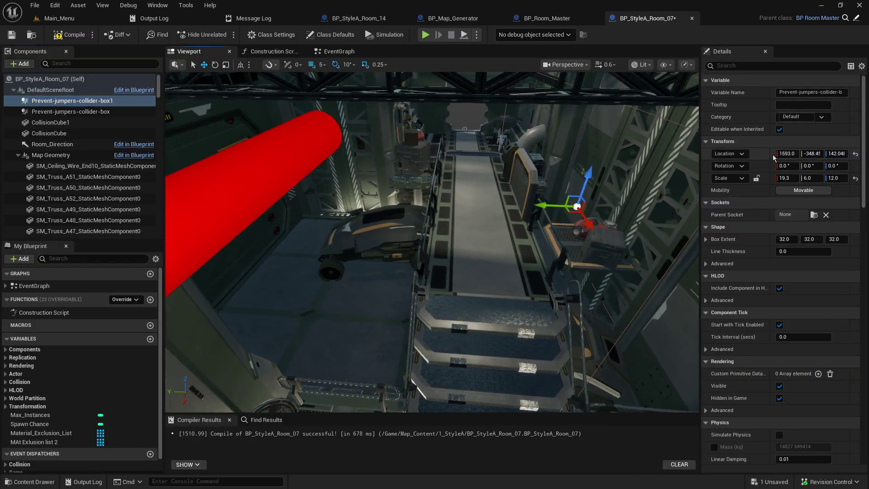
mouse_move(545, 205)
left_mouse_down()
mouse_move(301, 199)
mouse_move(394, 199)
mouse_move(385, 195)
mouse_move(378, 215)
mouse_move(349, 202)
left_mouse_up()
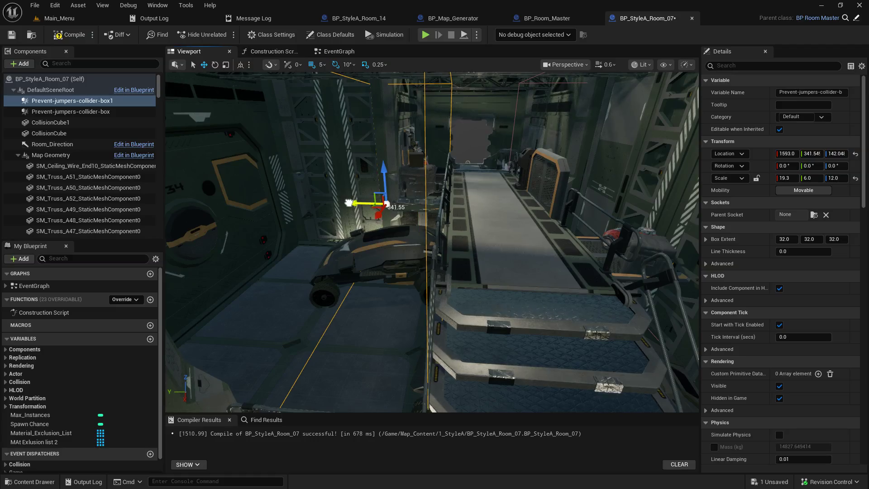
left_click_drag(349, 202, 349, 207)
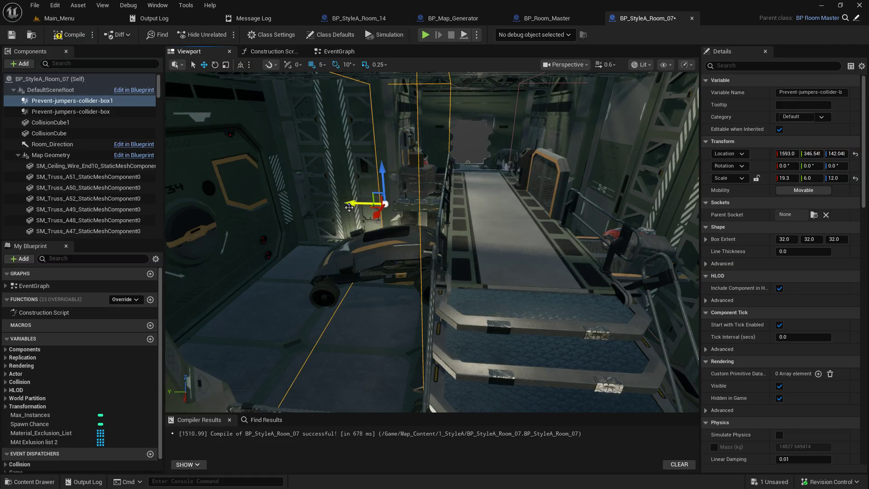
- Set the duplicate's Y location to 343 after trying 348, 345 and 243
left_click(812, 154)
key("Return")
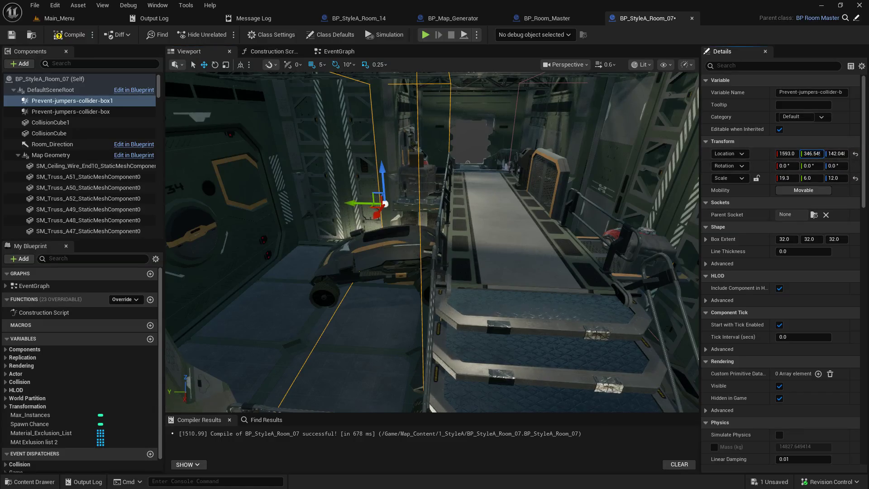
left_click(805, 153)
type("345")
key("Return")
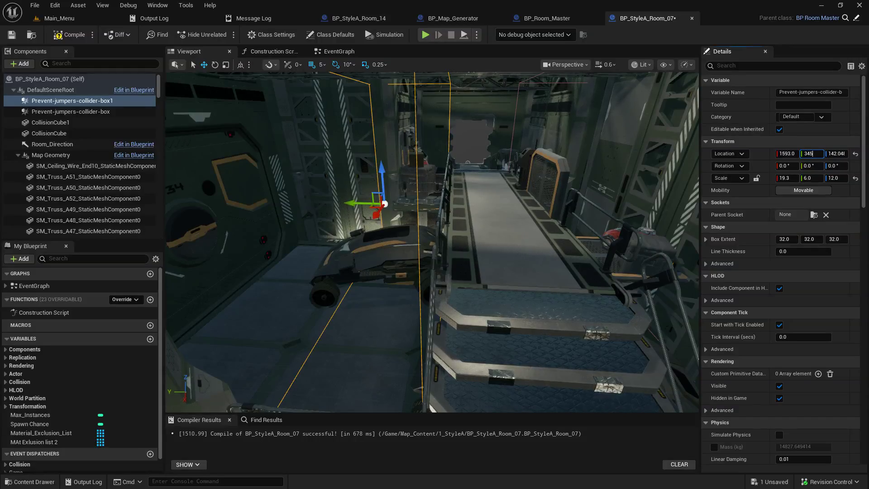
key("Return")
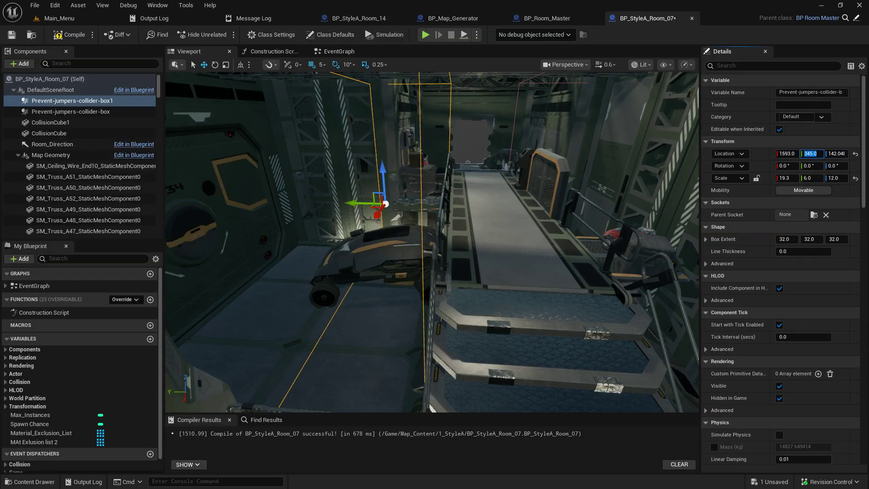
type("243")
key("Return")
type("343")
key("Return")
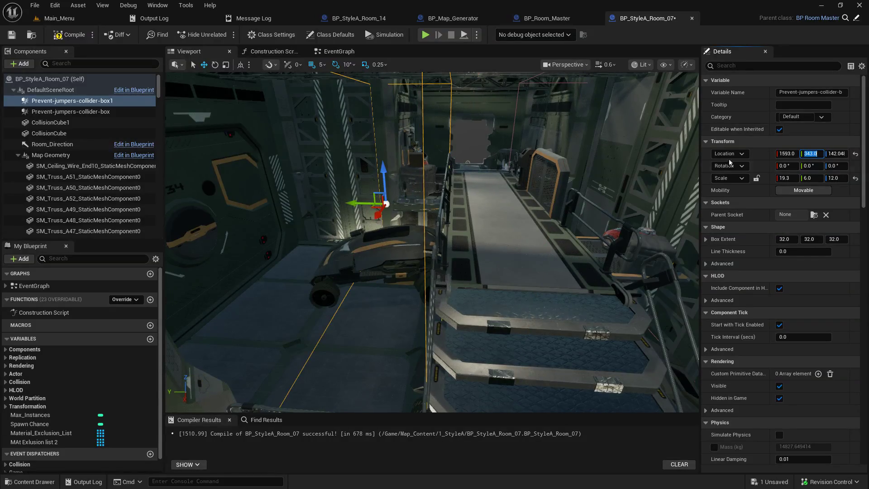
mouse_move(411, 229)
left_mouse_down()
mouse_move(412, 425)
mouse_move(412, 408)
left_mouse_up()
key("f")
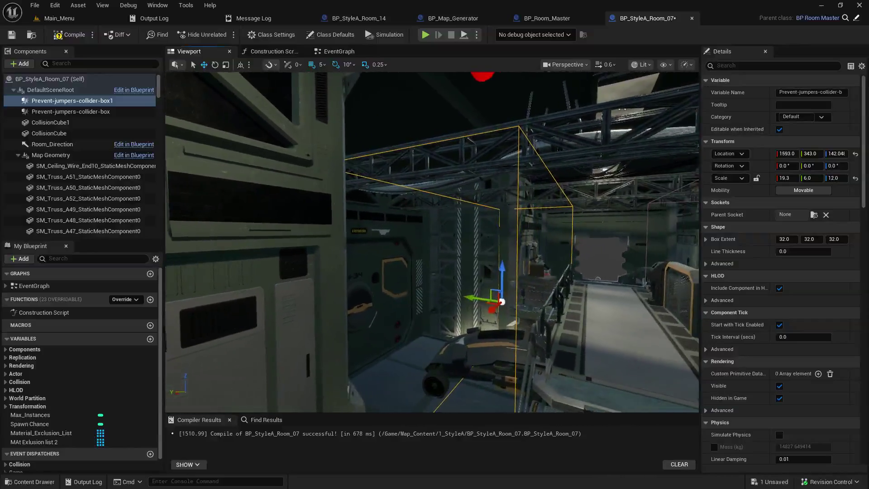
- Delete the two old collision cubes from Room_07, then save and compile the blueprint
left_click(50, 122)
left_click(50, 133, "shift")
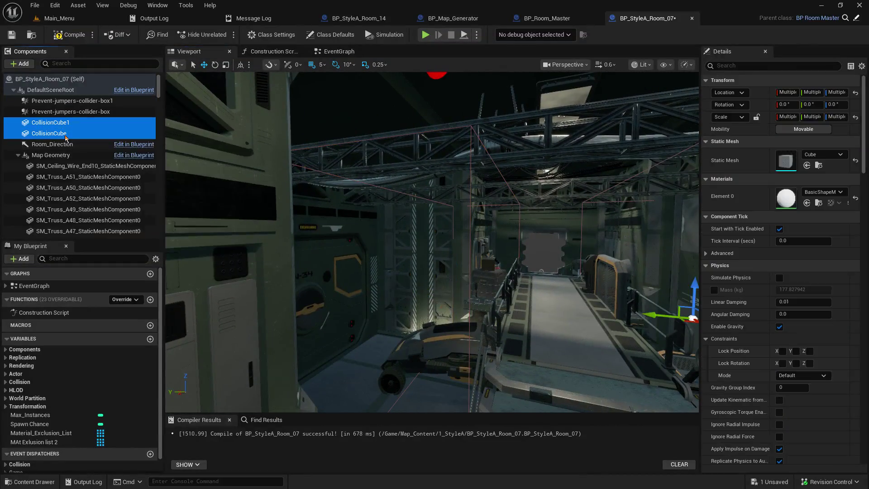
right_click(64, 135)
left_click(113, 210)
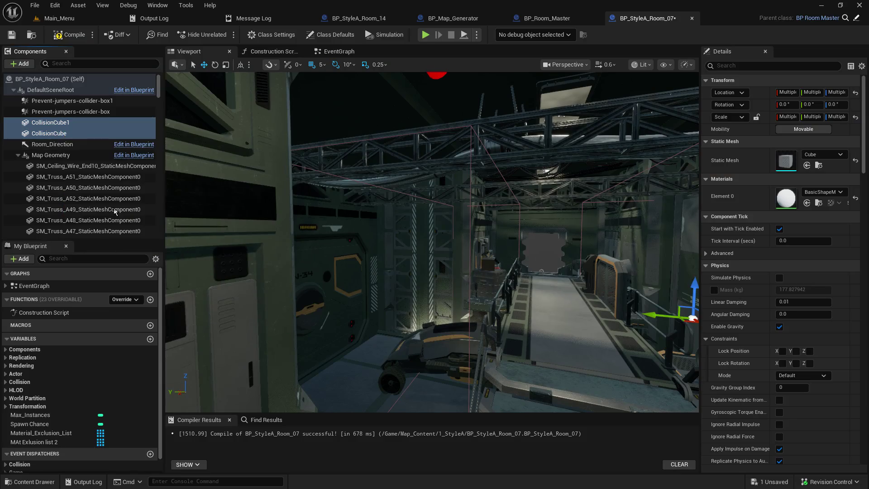
left_click(12, 34)
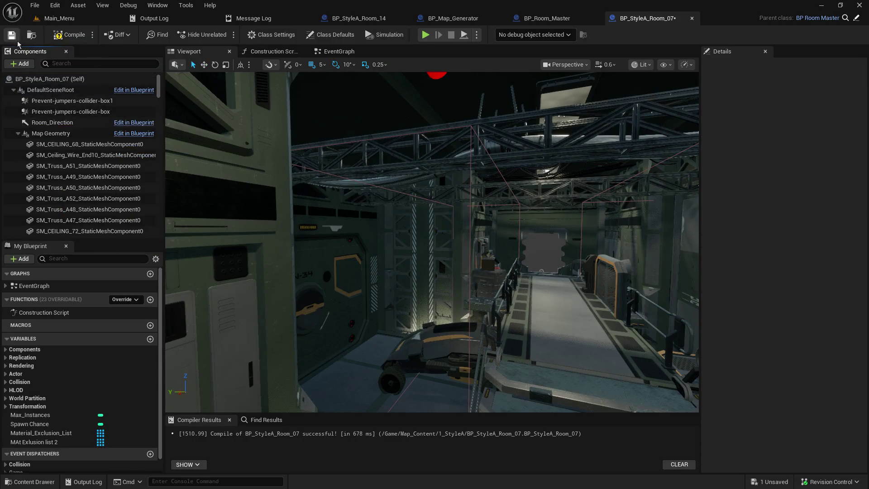
left_click(63, 36)
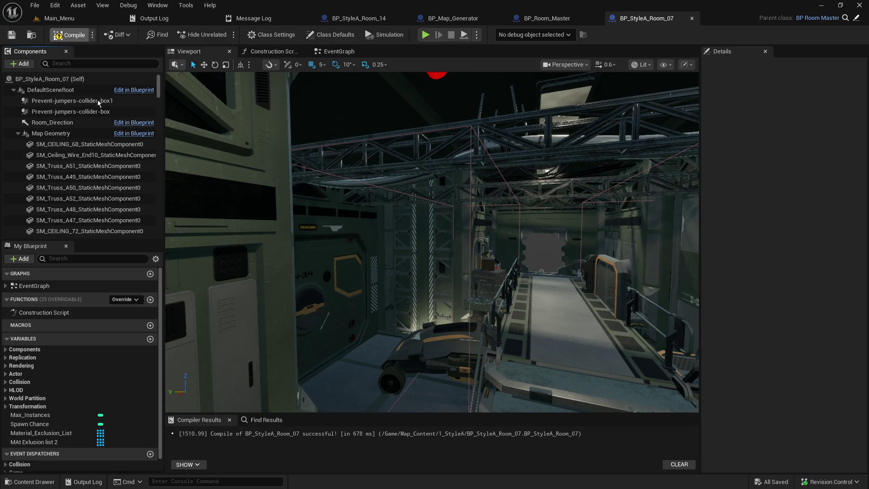
- Give both Prevent-jumpers boxes no overlap events, step-up No, BlockAllDynamic preset; save and recompile
left_click(68, 101)
left_click(68, 111, "ctrl")
scroll(755, 328, "down", 10)
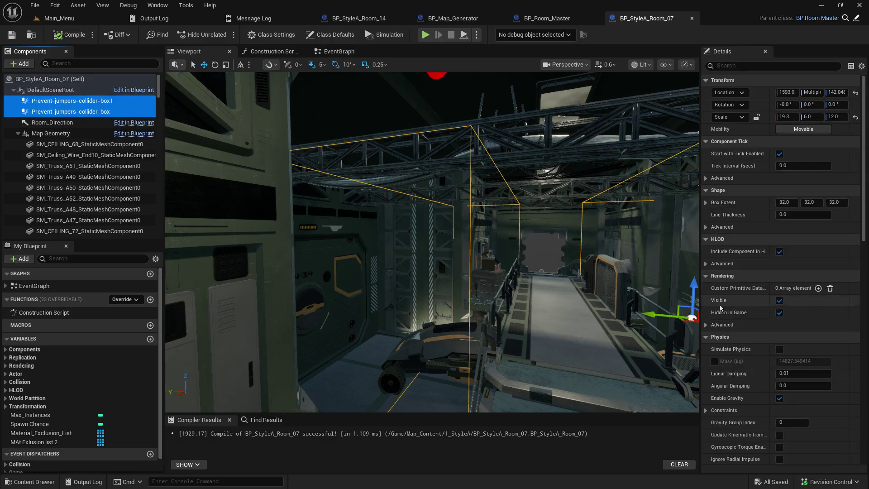
scroll(755, 328, "down", 5)
left_click(780, 281)
left_click(780, 282)
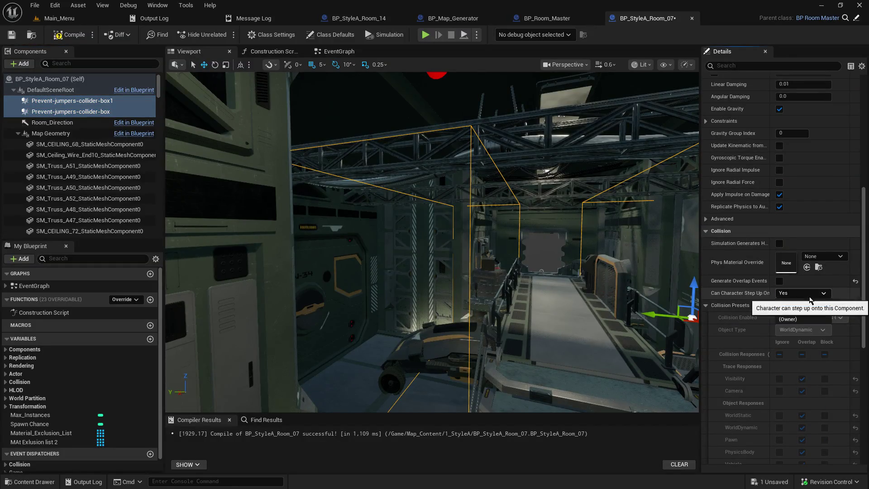
left_click(801, 293)
left_click(801, 302)
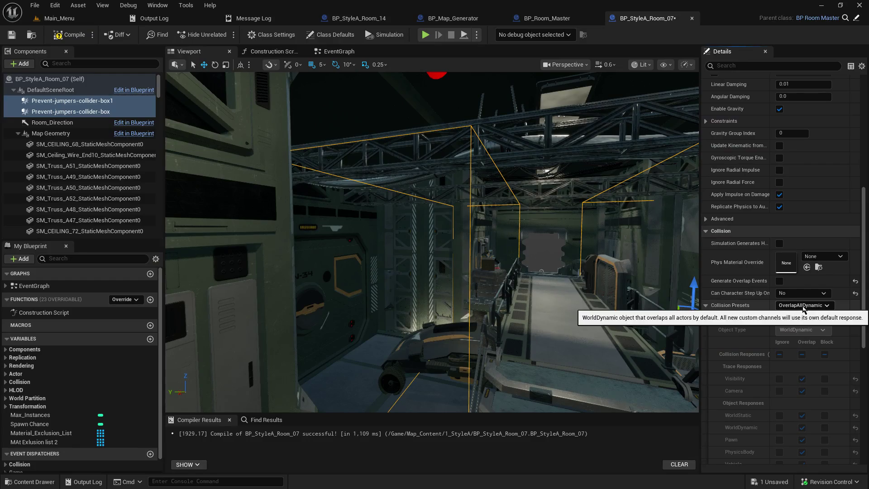
left_click(804, 305)
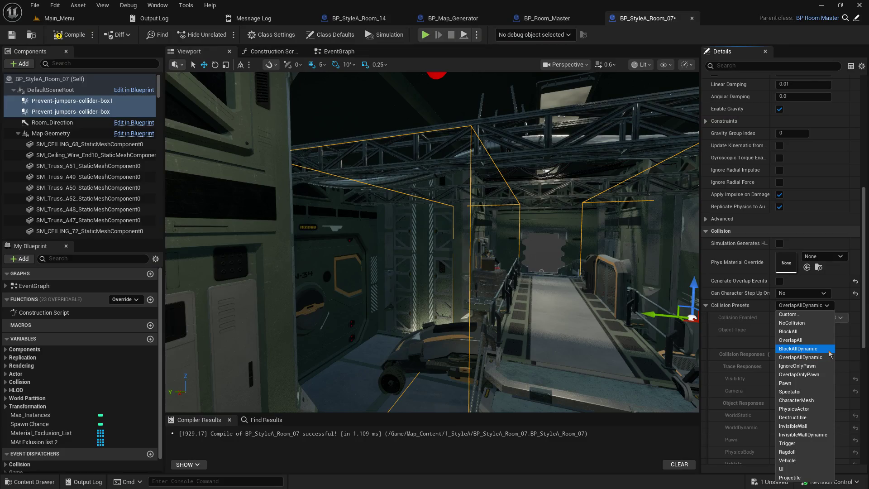
left_click(830, 350)
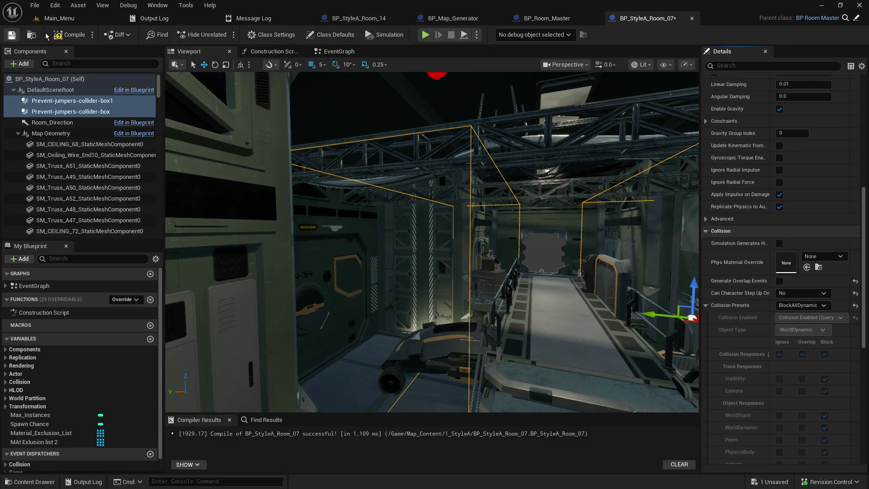
left_click(59, 36)
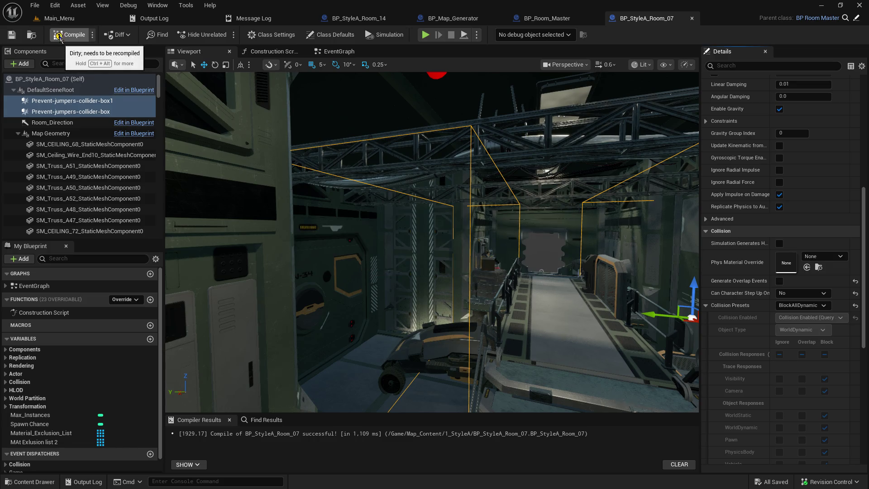
left_click(68, 35)
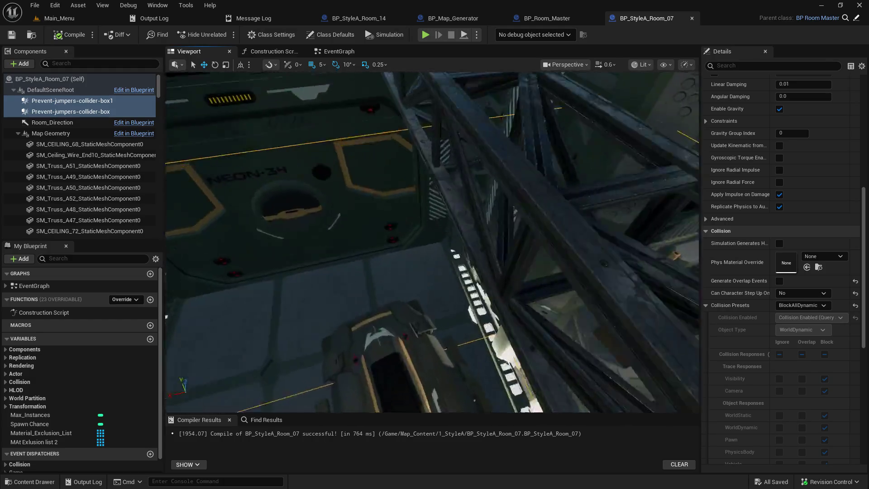
- Switch to Main_Menu, resize viewport and Content Browser to show 1_StyleA rooms, then start play-in-editor
left_click(59, 18)
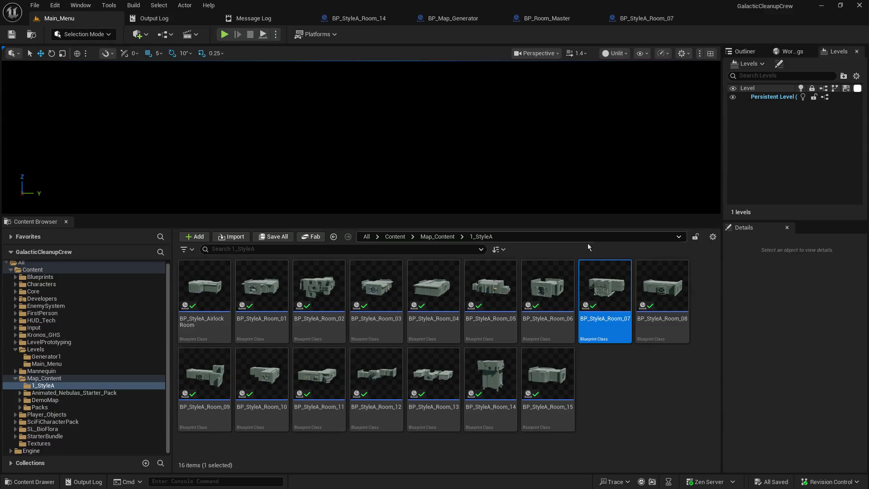
left_click_drag(583, 216, 598, 328)
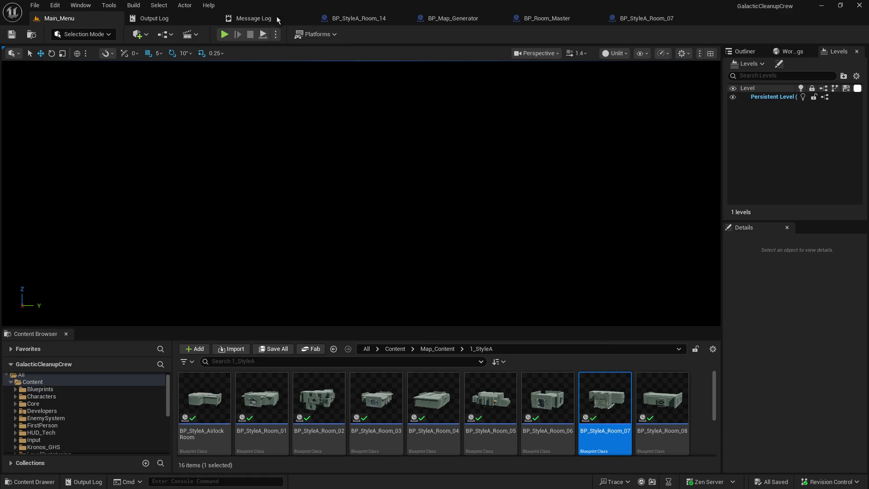
left_click_drag(362, 326, 362, 289)
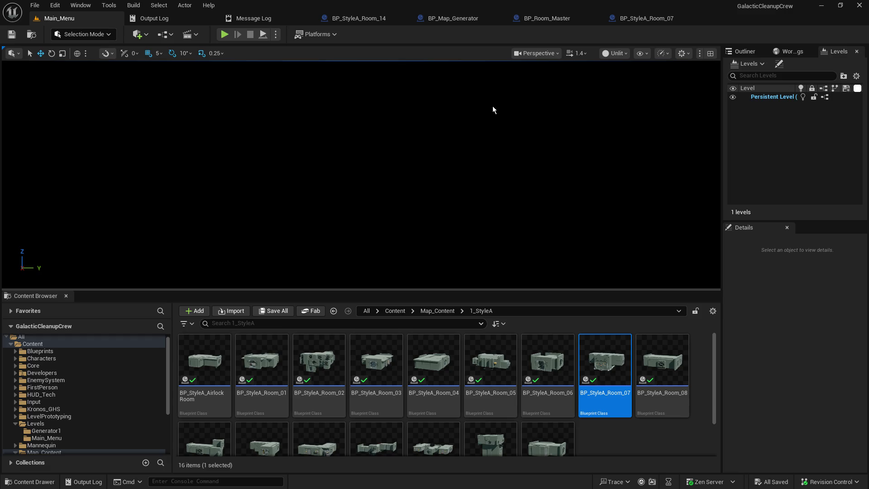
left_click_drag(200, 289, 203, 324)
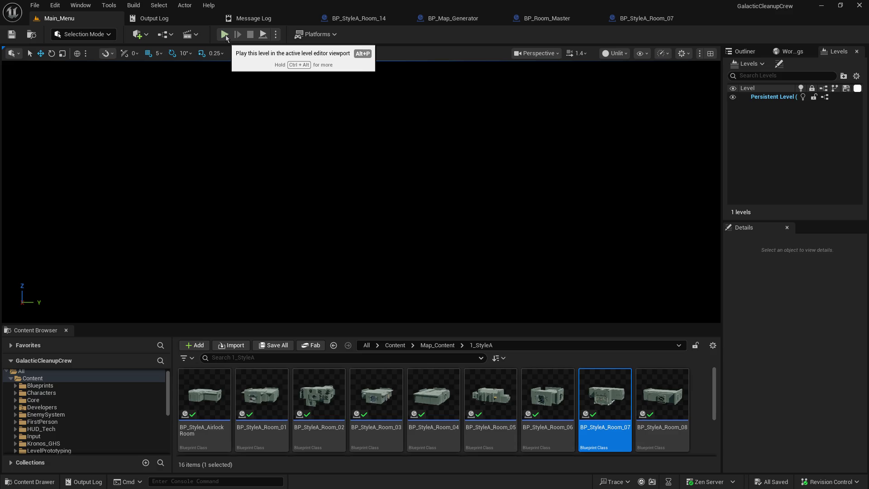
left_click(225, 35)
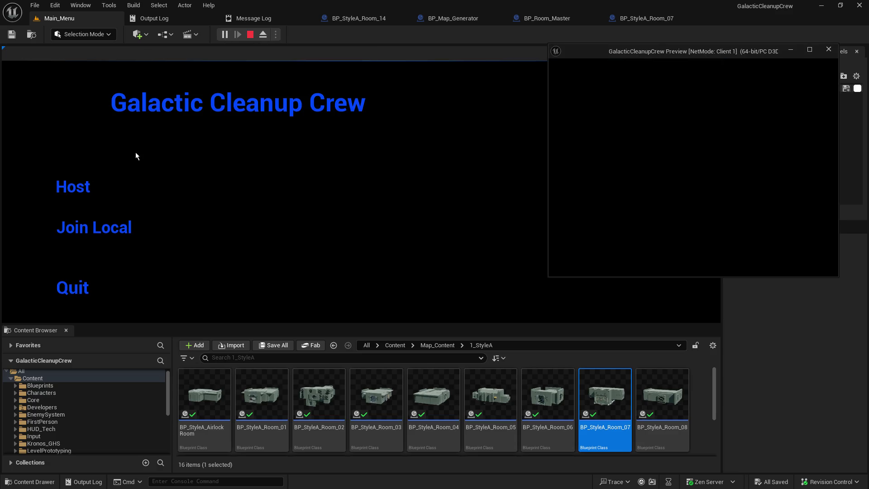
- Host a game from the main menu and take control of the player once the station loads
left_click(78, 186)
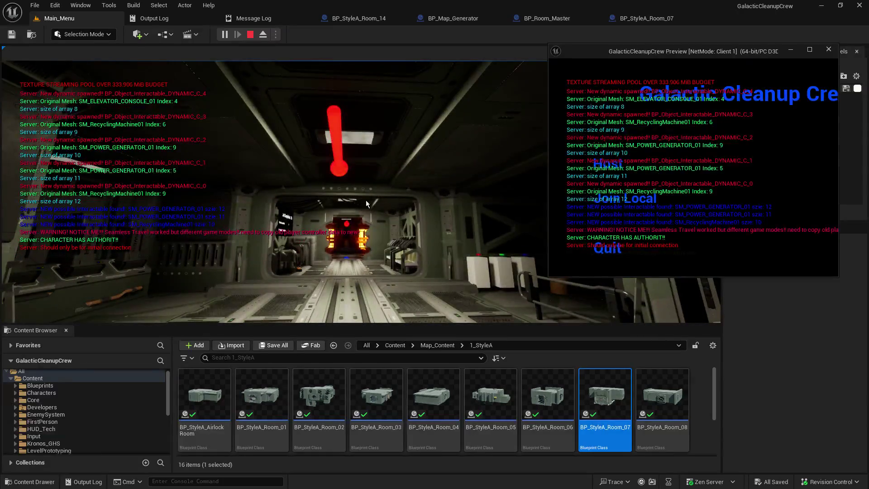
left_click(366, 204)
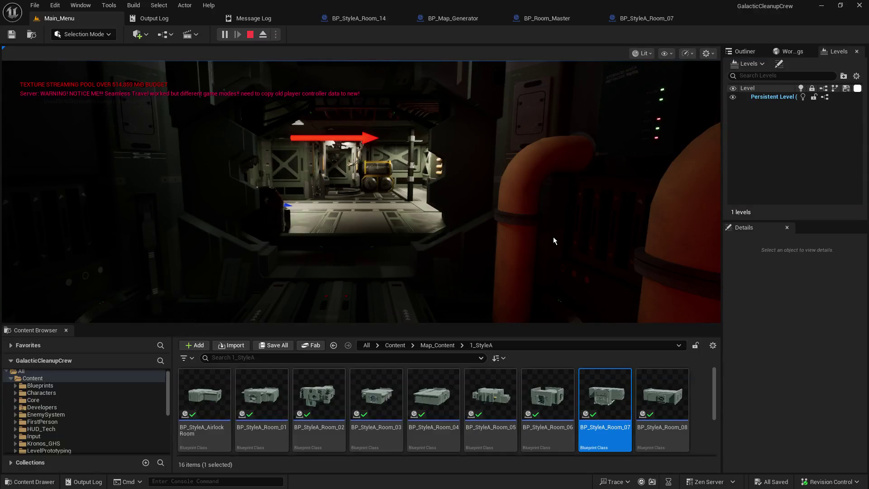
left_click(438, 215)
- Walk the player past the blue ring room and red machine corridor to the far doorway
key("w")
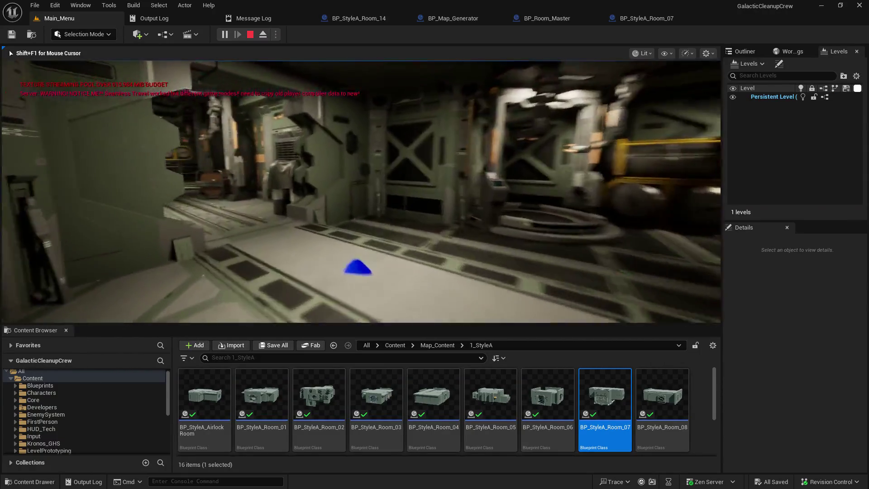
key("w")
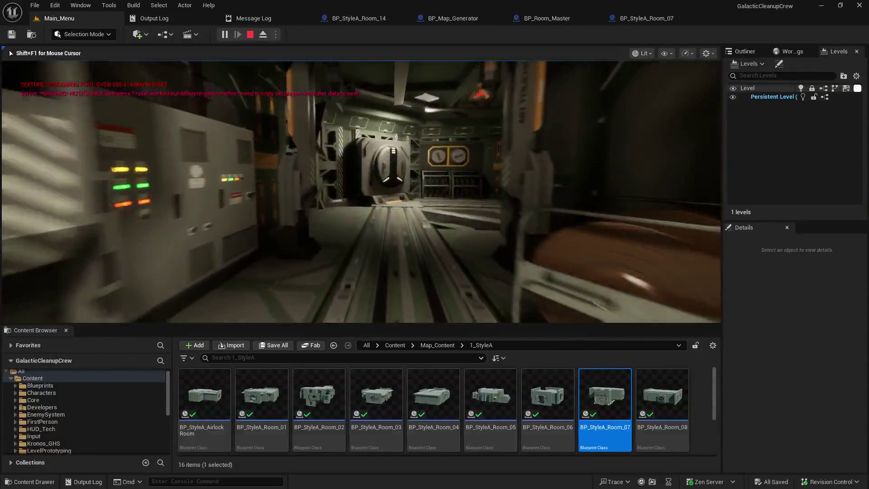
key("w")
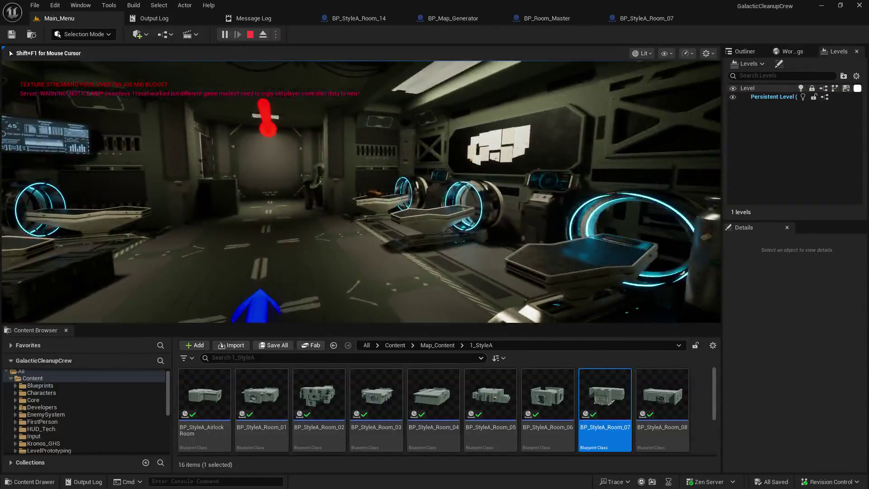
key("w")
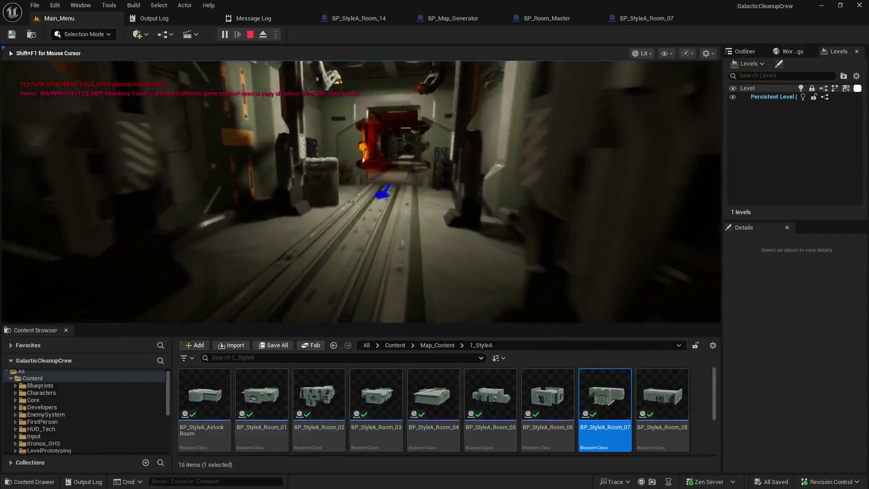
key("w")
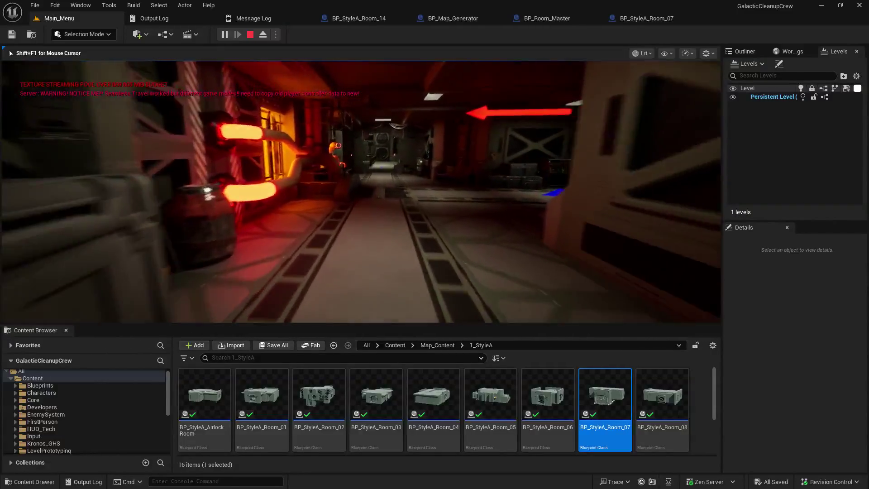
key("w")
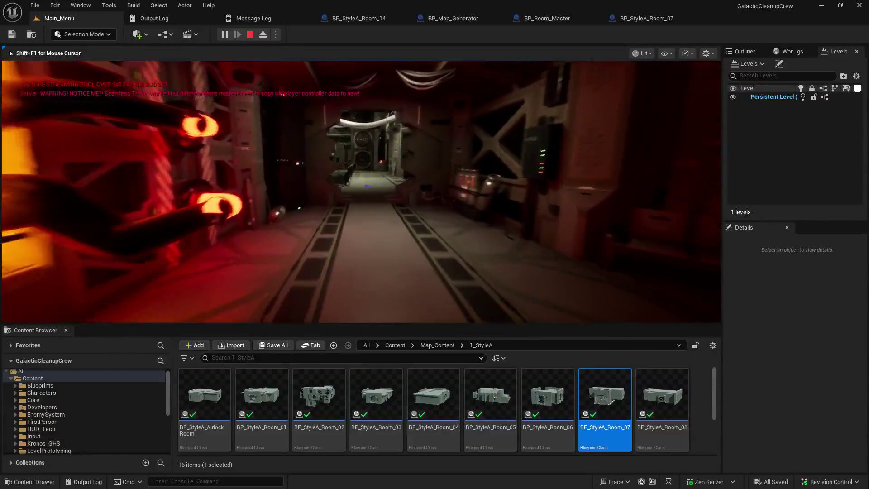
key("w")
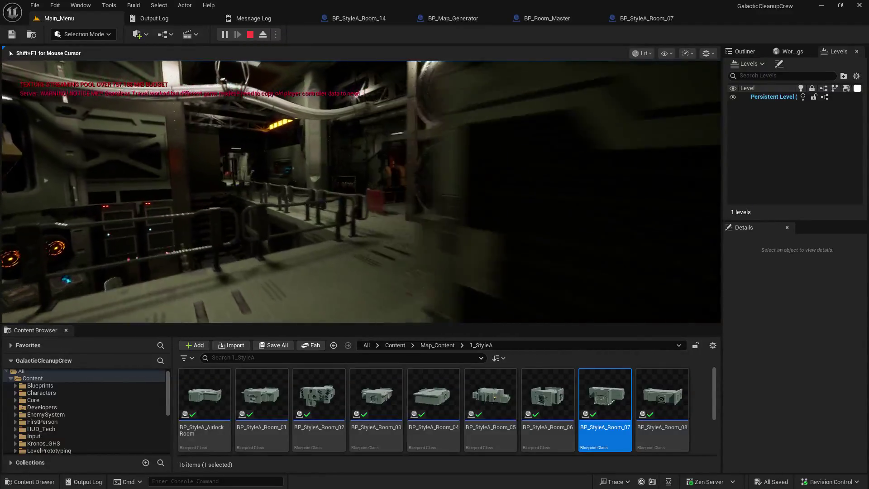
key("w")
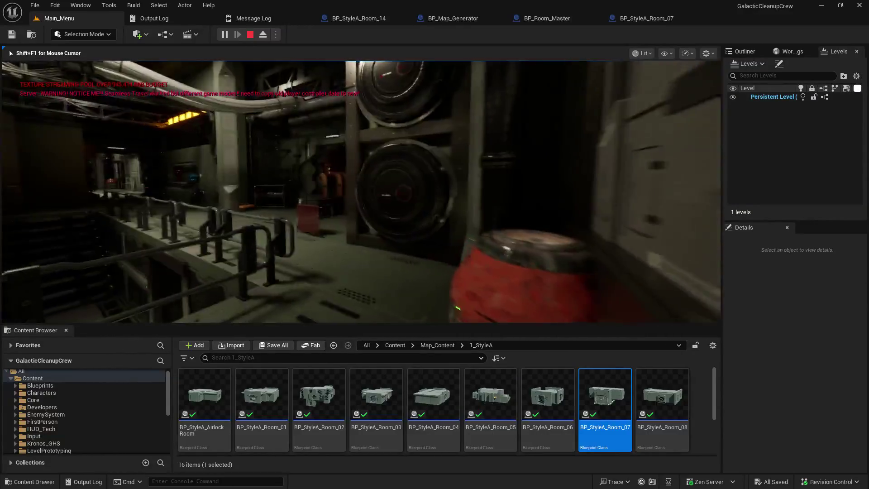
key("w")
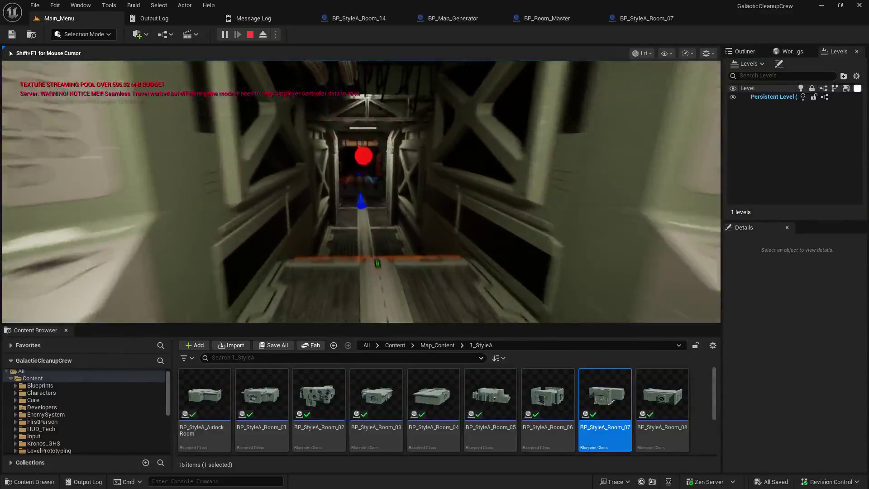
- Walk into the cafeteria and use a vending machine so Player_1 reaches 2 points
key("w")
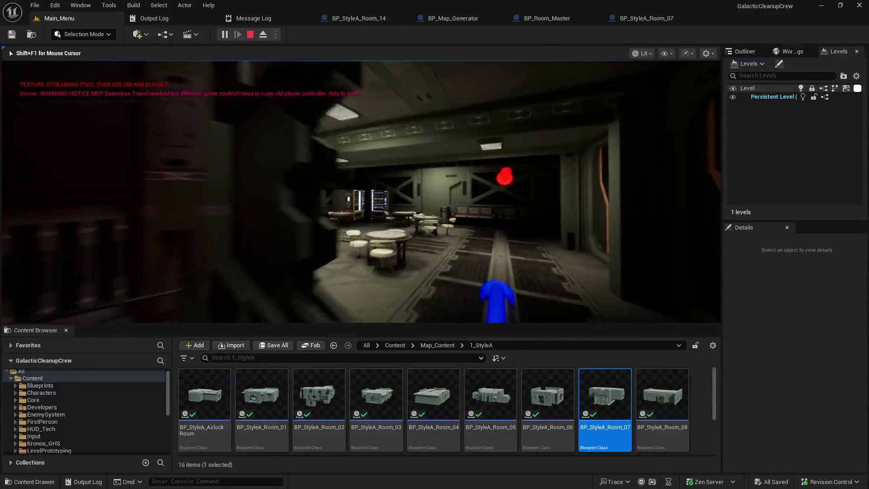
key("w")
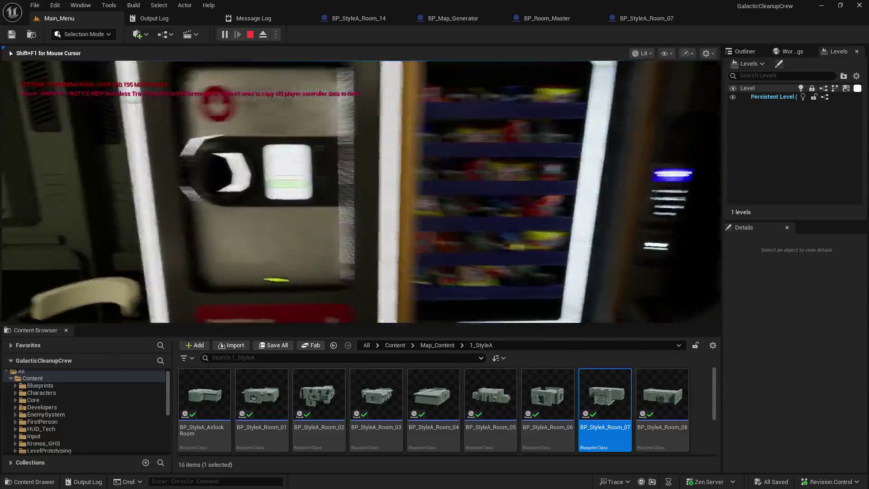
mouse_move(360, 192)
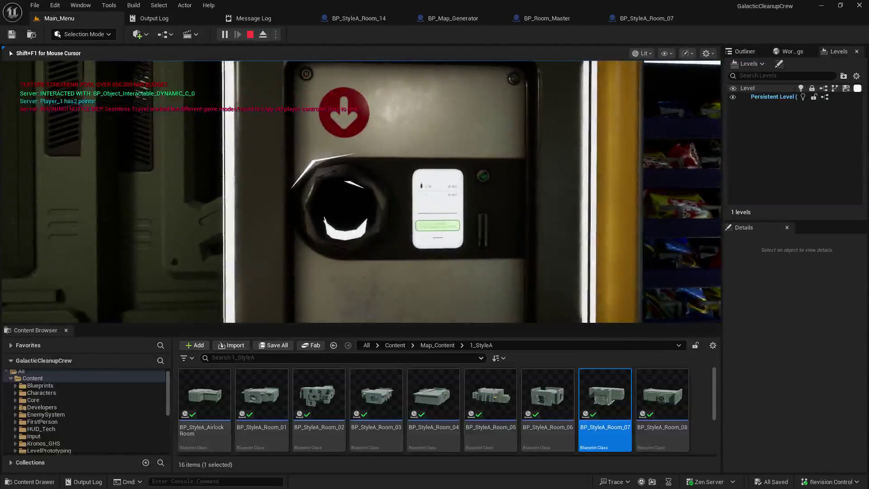
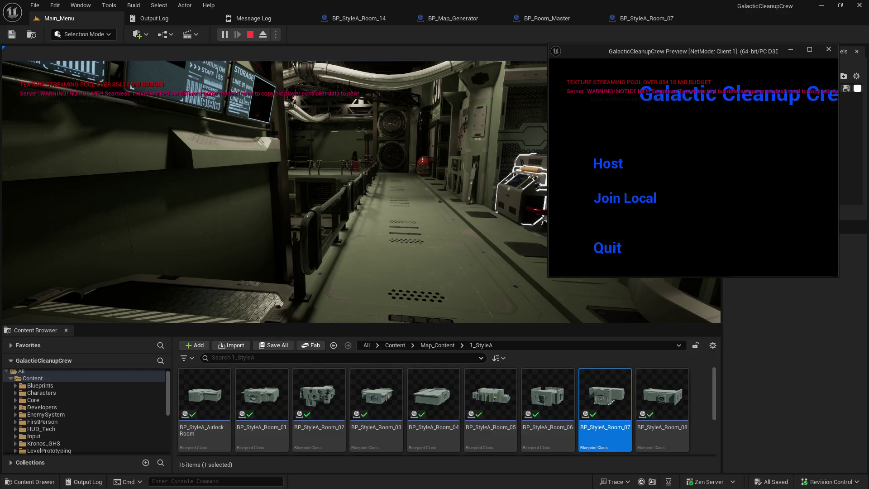
- Walk the server player through the rooms, past the red canister, toward the wall panel and pipes
left_click(455, 222)
key("w")
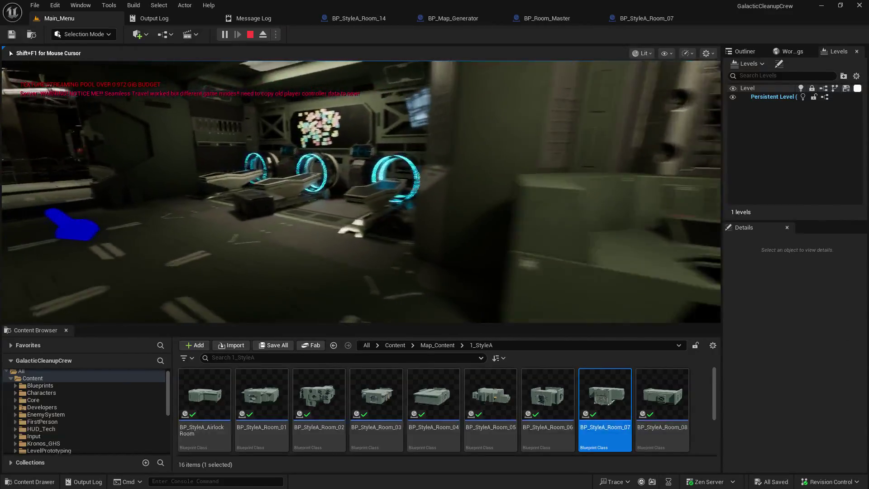
key("w")
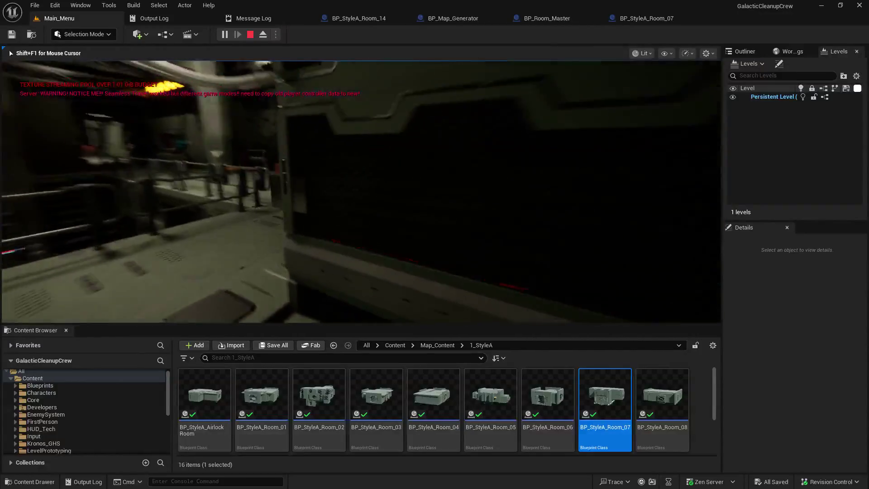
key("w")
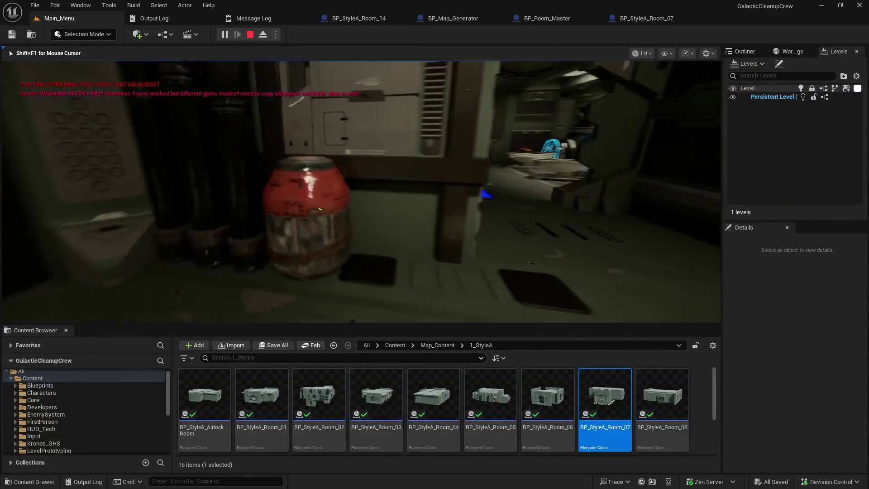
key("w")
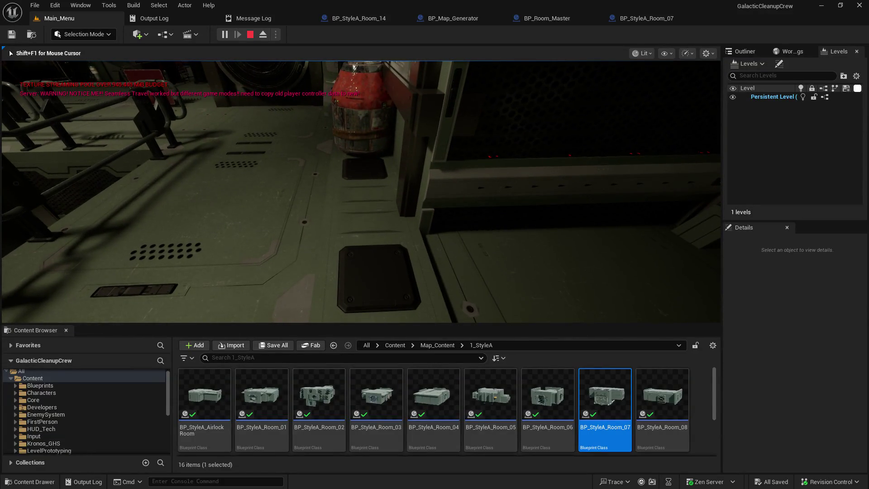
key("w")
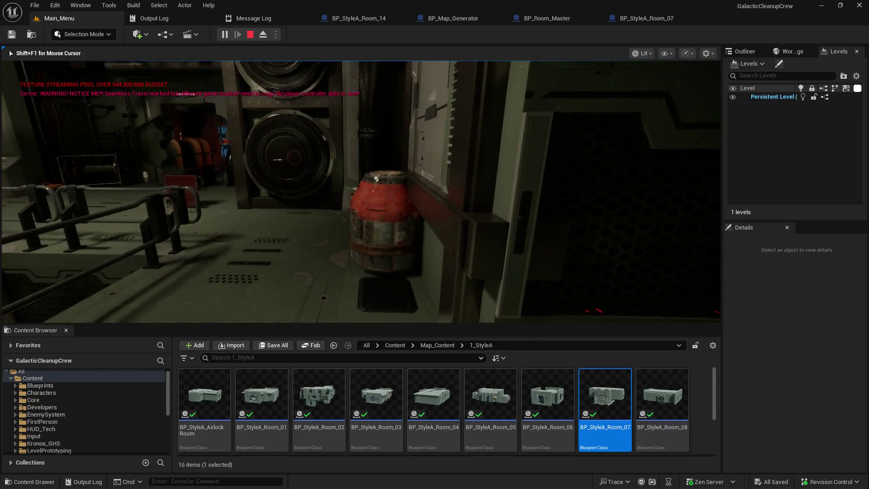
key("w")
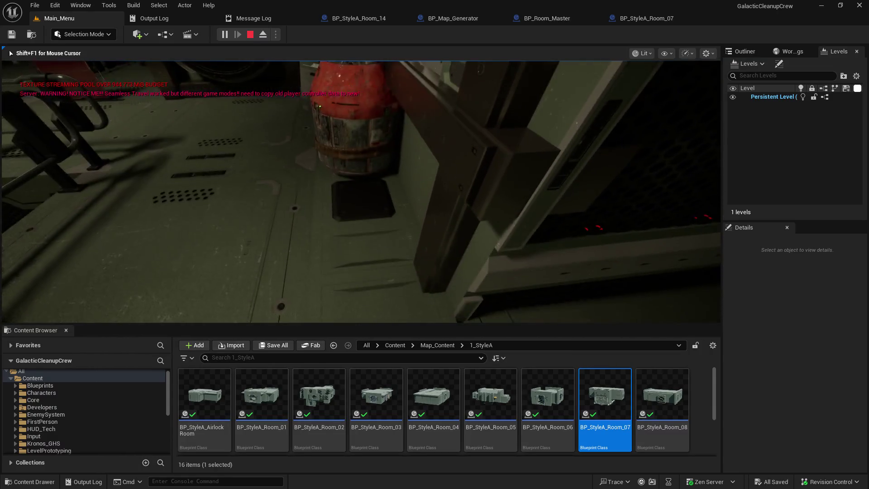
key("w")
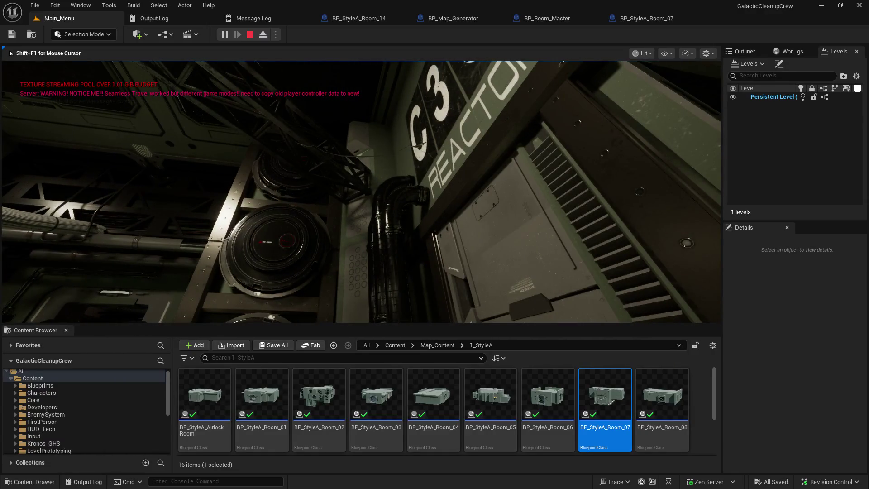
key("w")
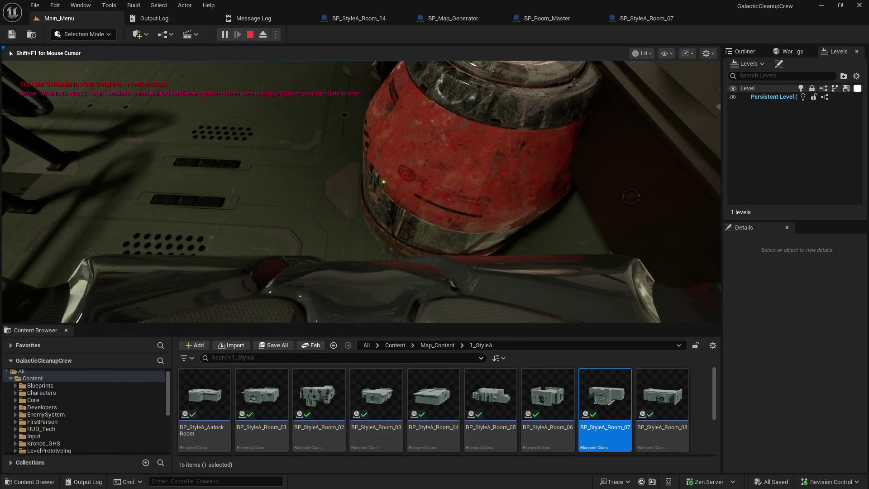
key("w")
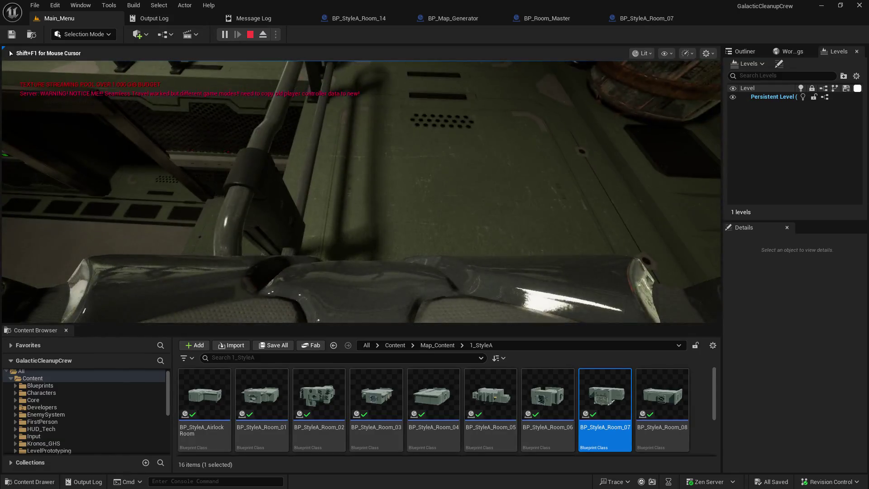
key("w")
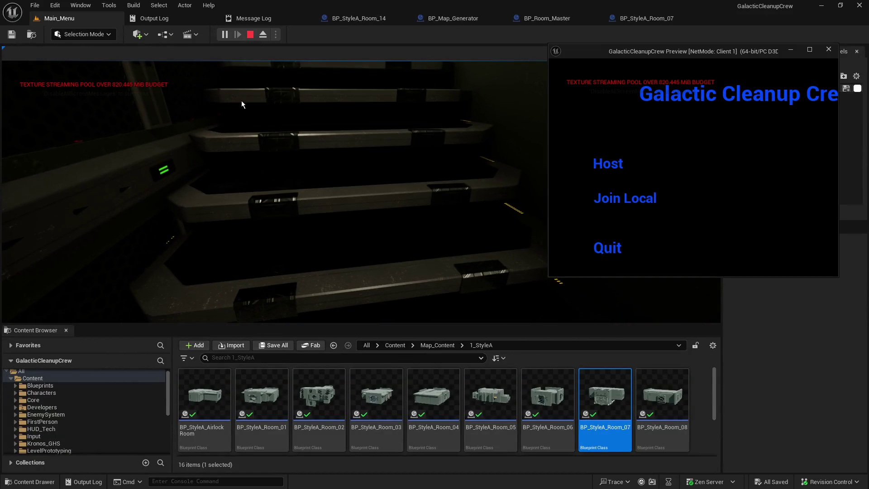
- Open the BP_StyleA_Room_02 Blueprint and show its Viewport preview of the staircase
left_click(332, 415)
double_click(331, 413)
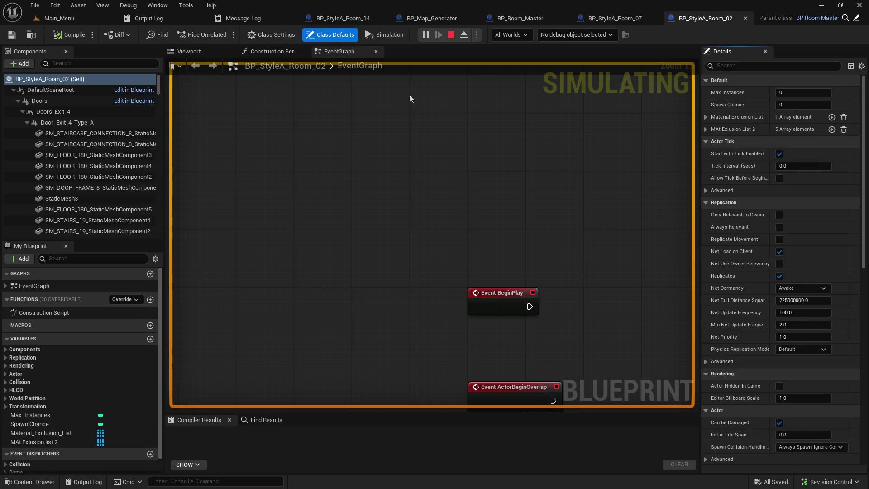
left_click(203, 51)
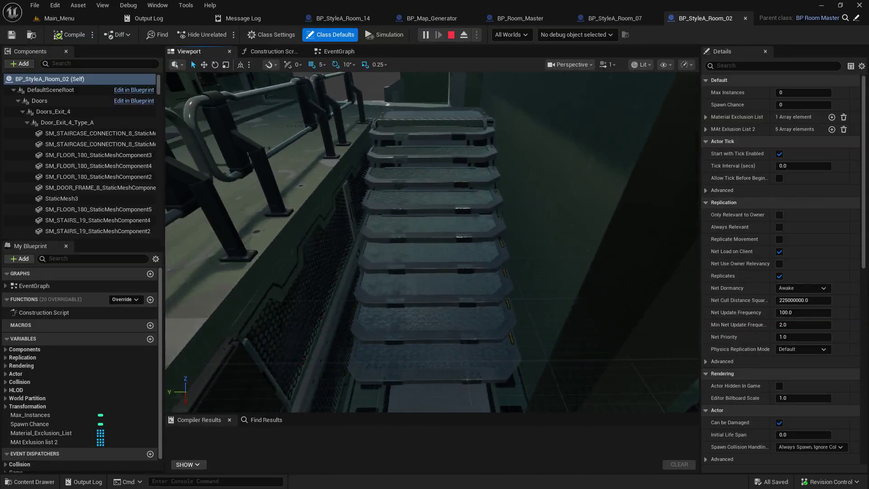
- Collapse the Doors, Room Colliders, Enemy Spawns, Interactables, Exits and Map Geometry component groups
left_click(18, 101)
left_click(43, 123)
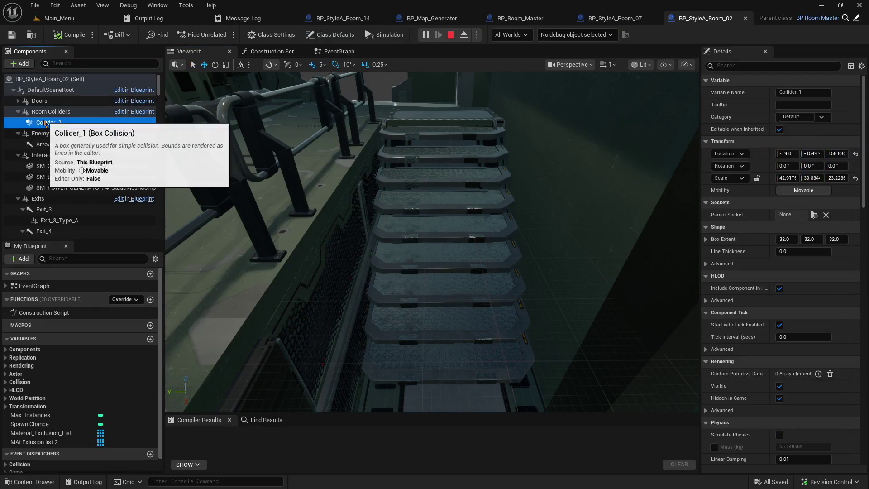
left_click(18, 111)
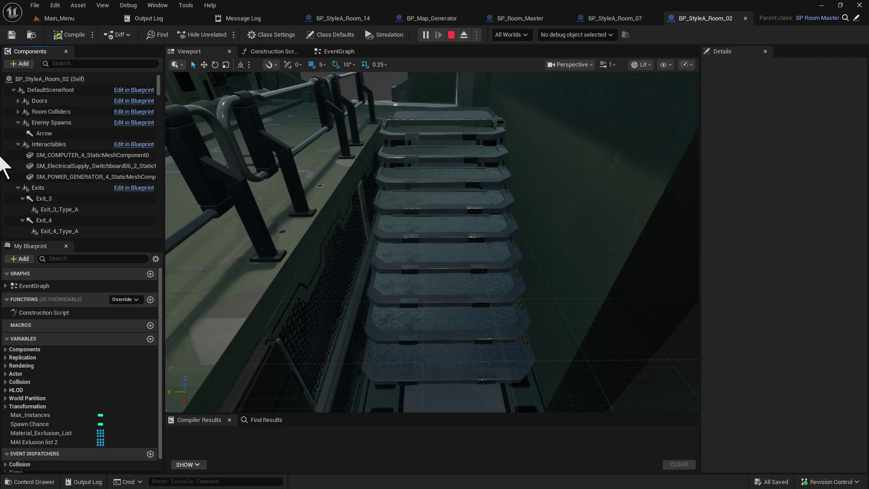
left_click(14, 125)
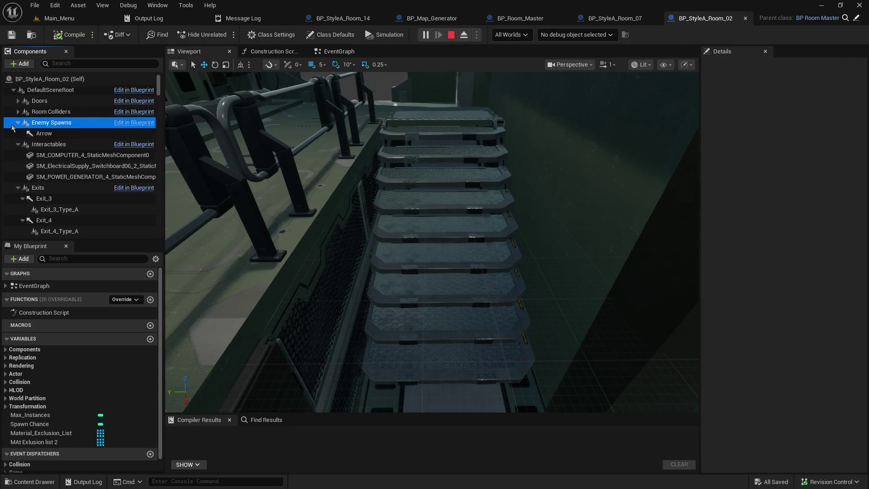
left_click(18, 123)
left_click(18, 134)
left_click(18, 144)
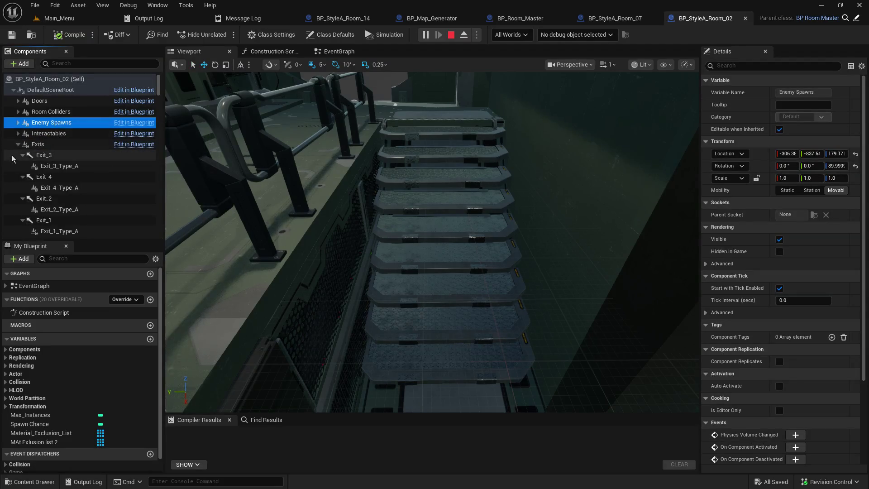
left_click(18, 166)
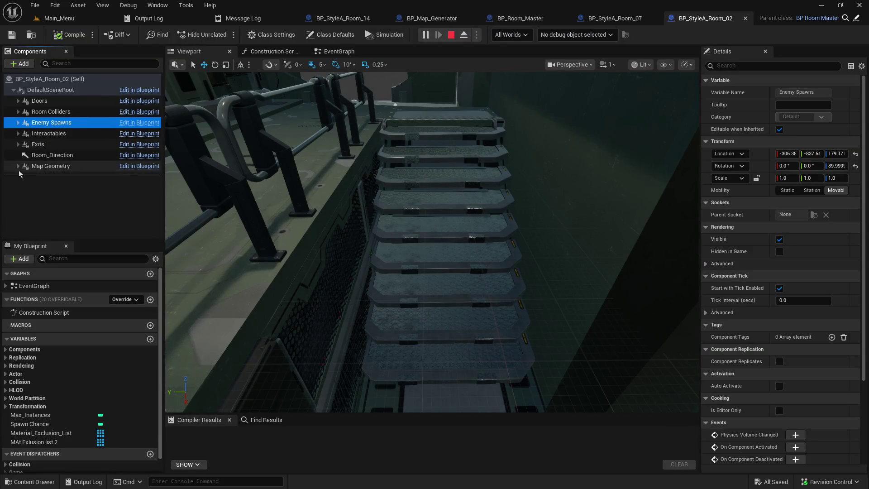
- Collapse the Lights, Walls and Room_Objects groups under Map Geometry, then view the staircase from its foot
left_click(24, 167)
left_click(18, 166)
left_click(22, 177)
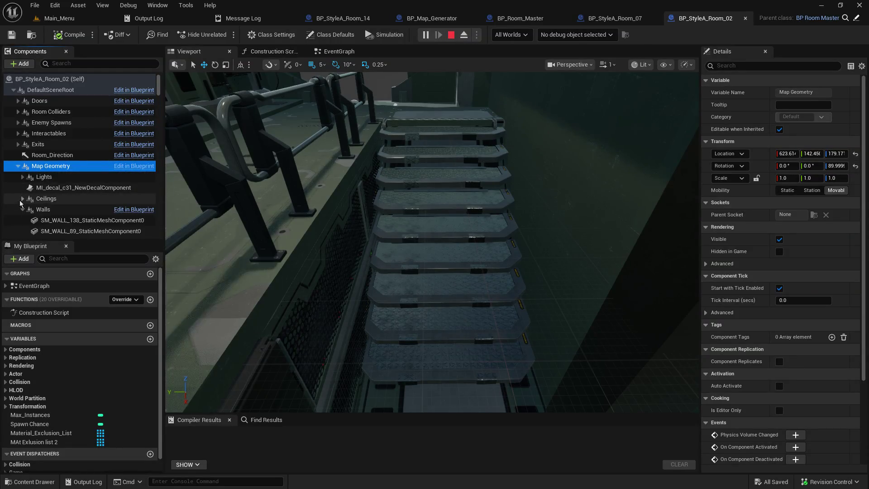
left_click(22, 209)
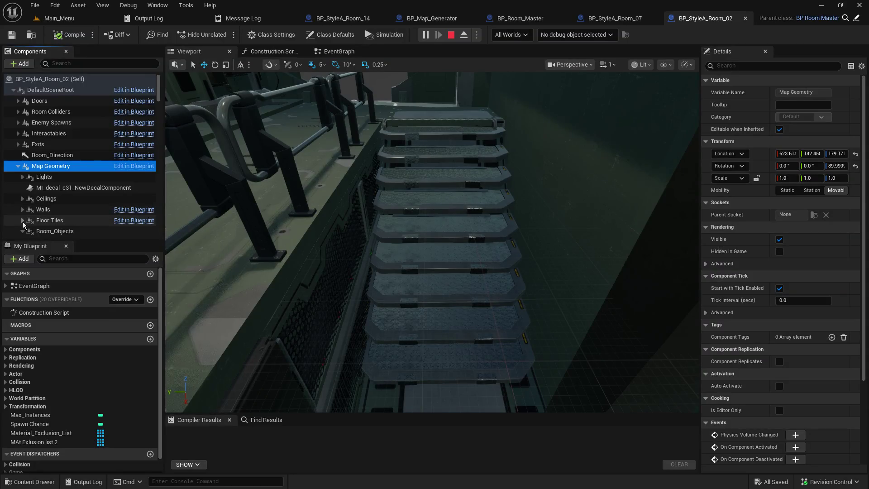
scroll(24, 217, "down", 3)
left_click(22, 178)
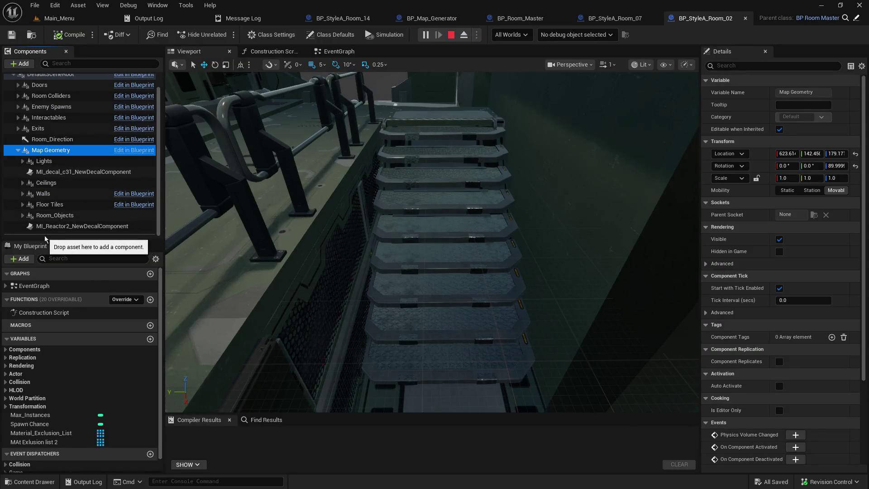
mouse_move(301, 283)
left_mouse_down()
mouse_move(303, 226)
mouse_move(326, 222)
mouse_move(301, 225)
mouse_move(305, 217)
mouse_move(498, 410)
left_mouse_up()
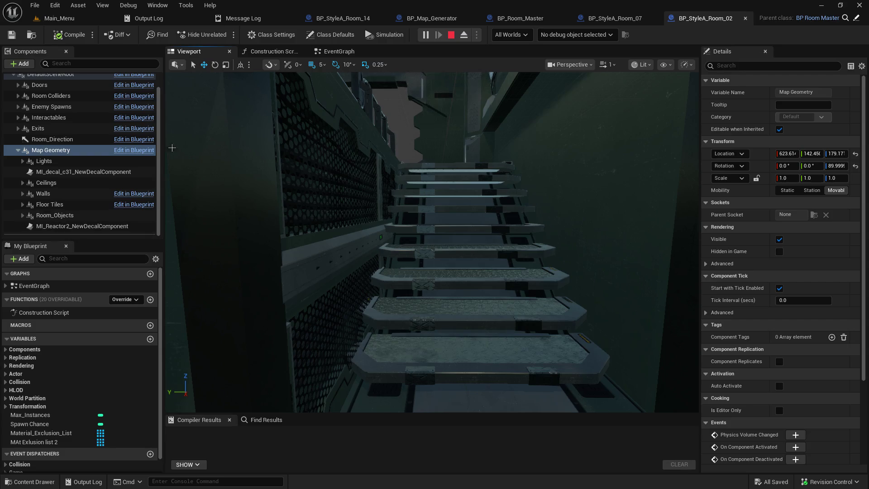
left_click(57, 18)
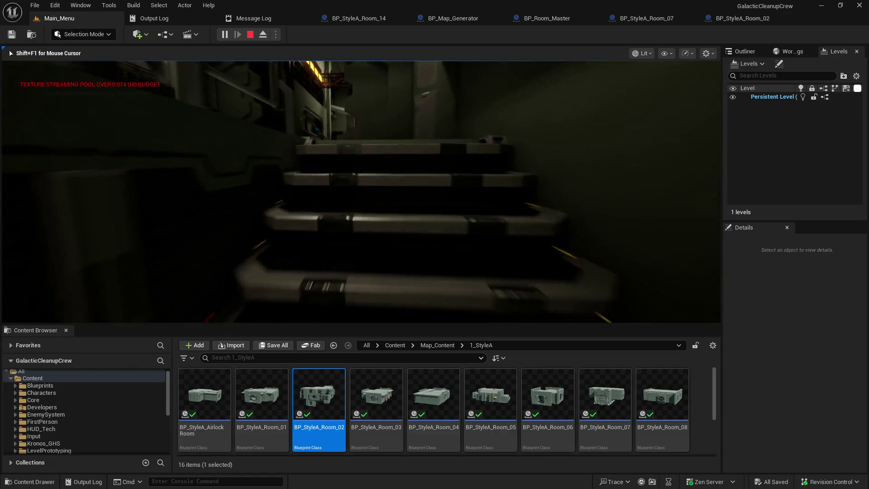
- Climb the stairs and walk through the ring room and railing walkway into the screen-lined corridor
key("w")
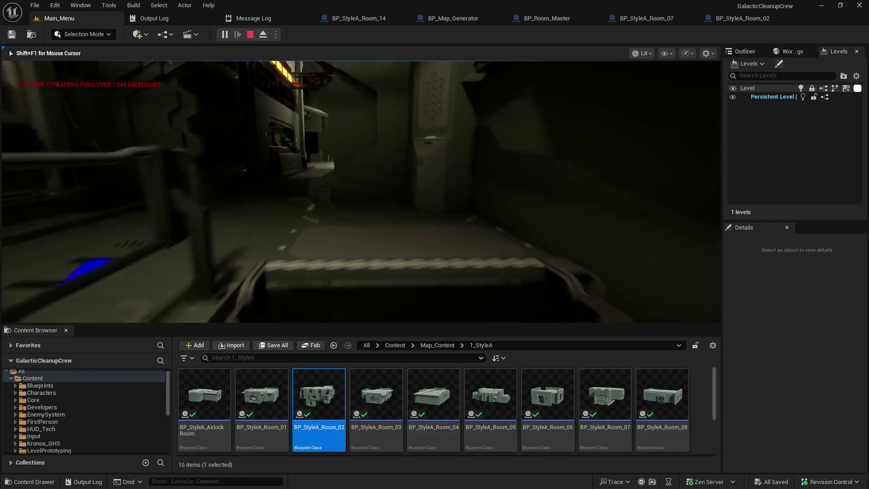
key("w")
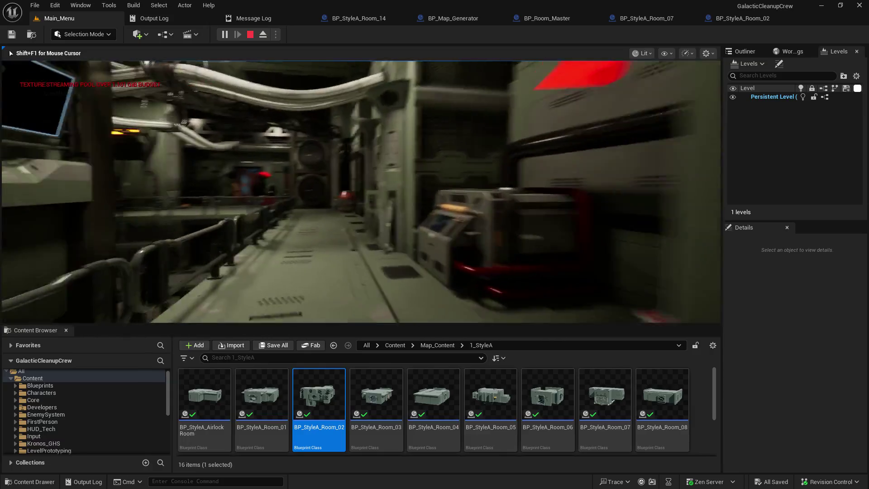
key("w")
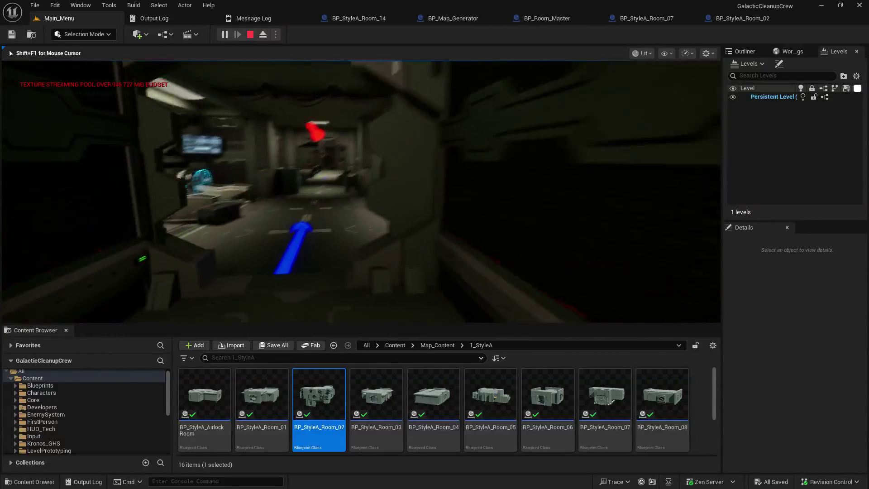
key("w")
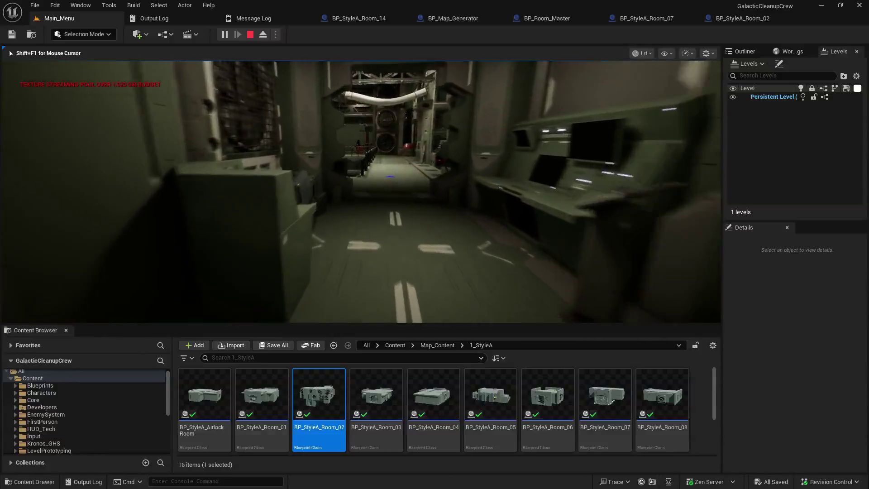
key("w")
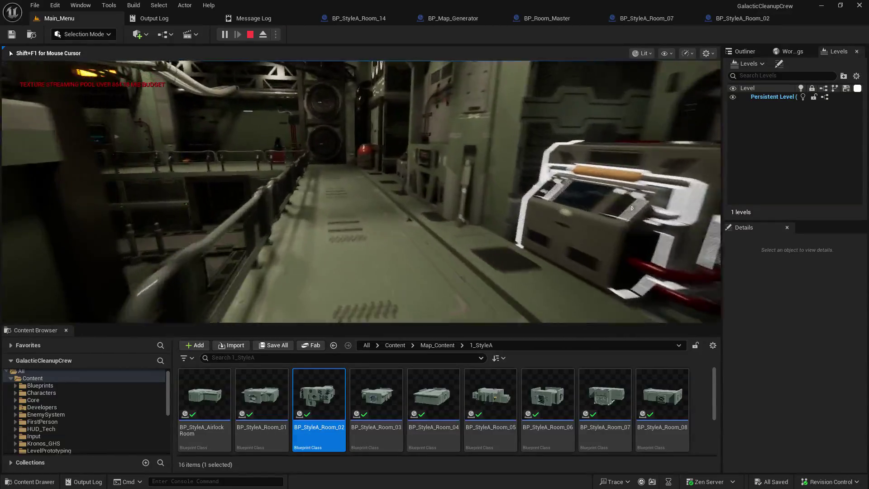
key("w")
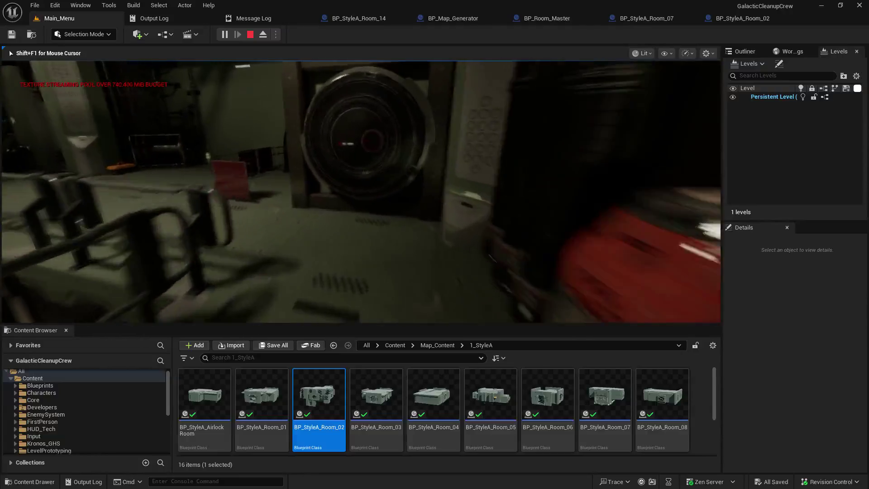
key("w")
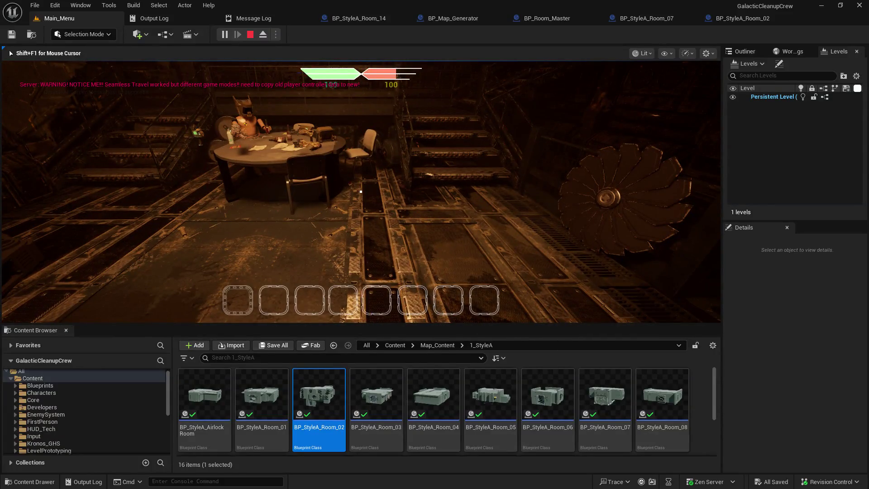
- Grab an item from the table into inventory slot 2, then eject with F8 to the editor camera
key("w")
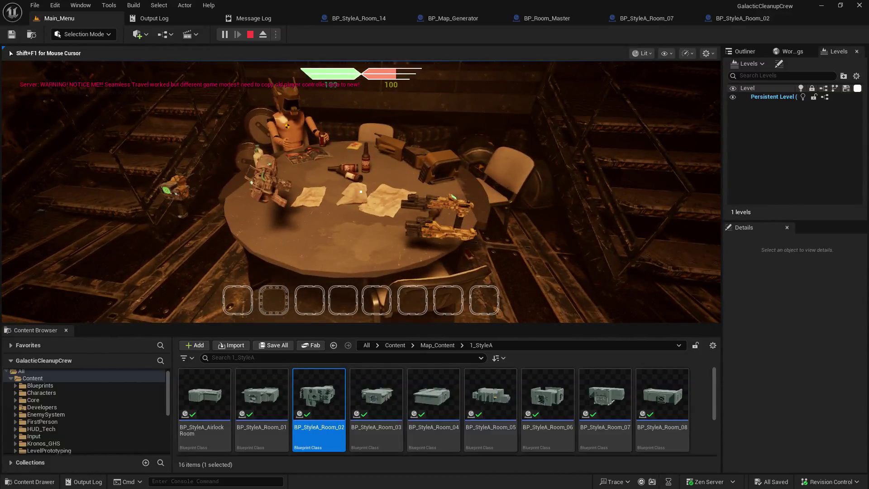
key("s")
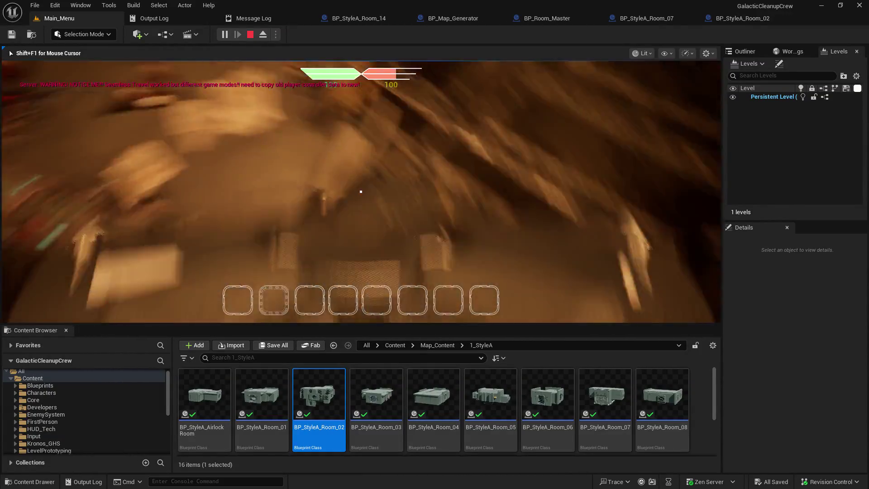
key("e")
key("w")
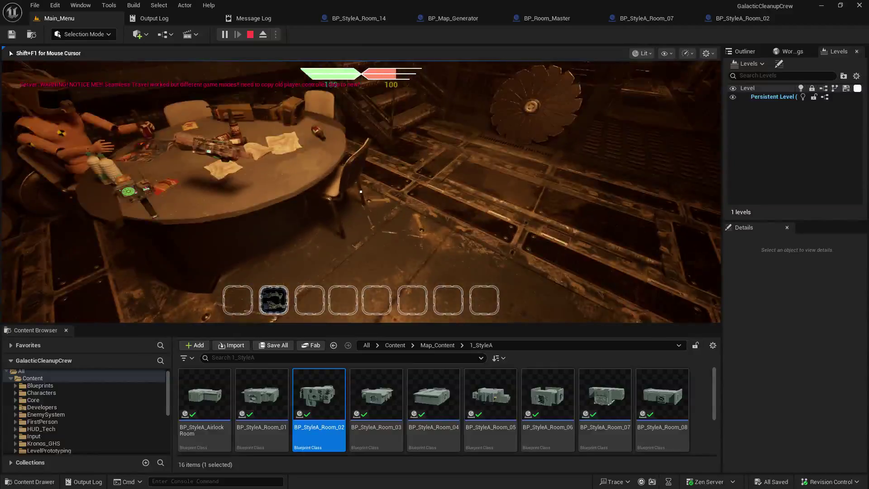
key("F8")
left_click_drag(361, 192, 337, 194)
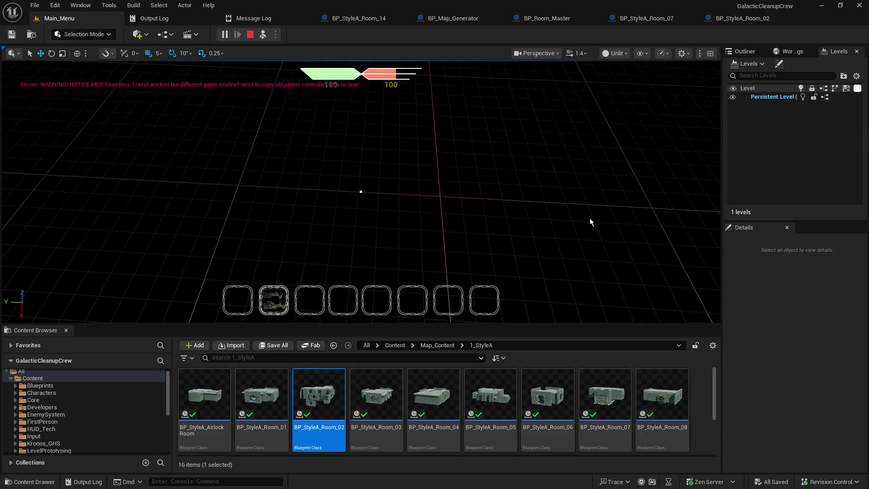
- Repossess with F8, join the local game from Client 1, and enlarge the client window
key("F8")
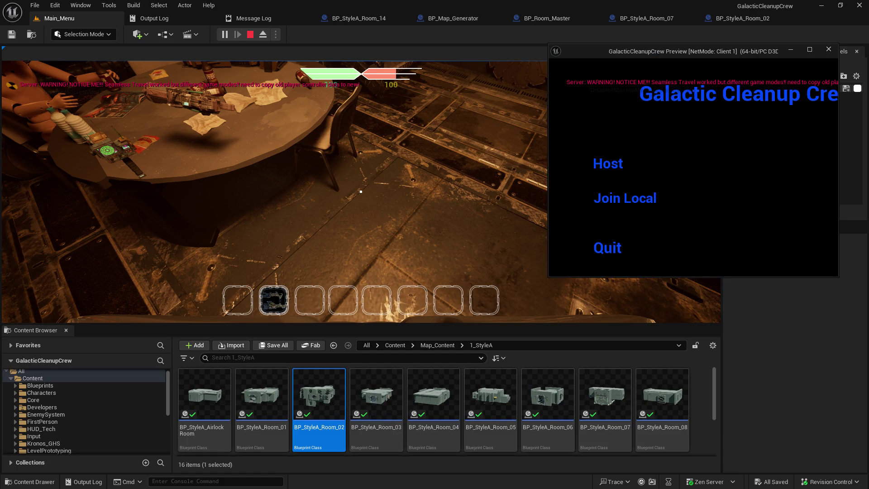
left_click(617, 199)
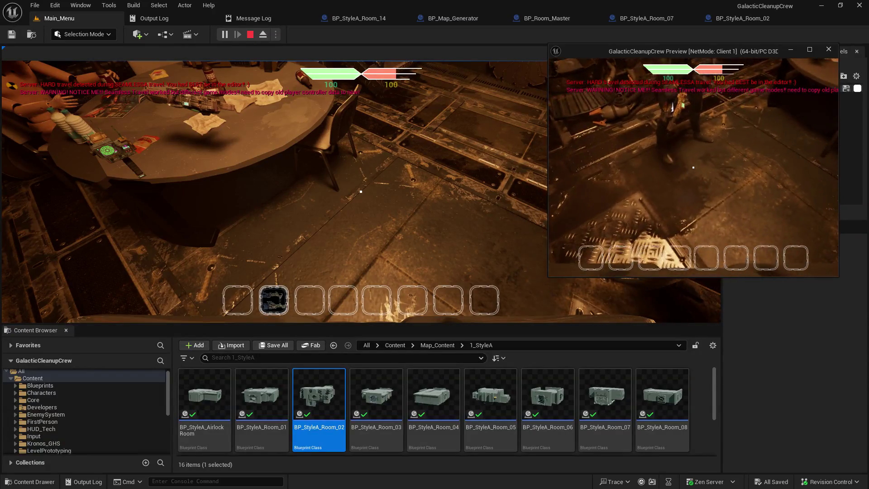
left_click(556, 290)
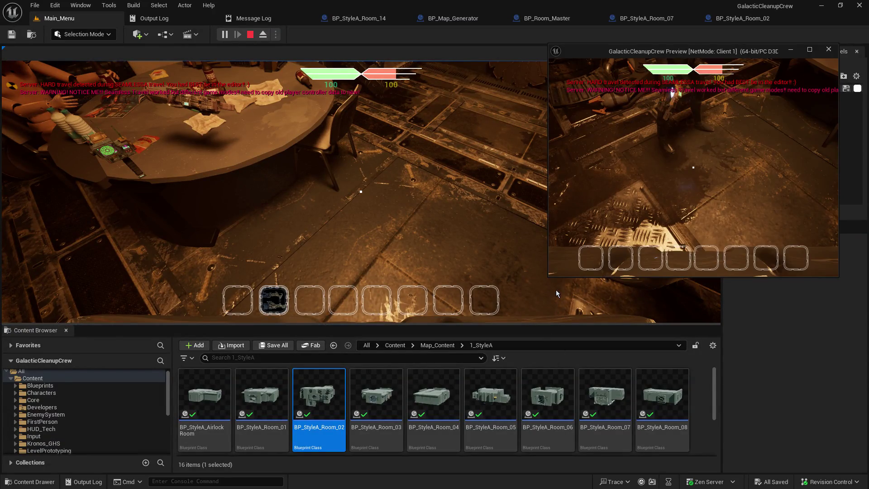
mouse_move(547, 278)
left_mouse_down()
mouse_move(508, 294)
mouse_move(479, 356)
left_mouse_up()
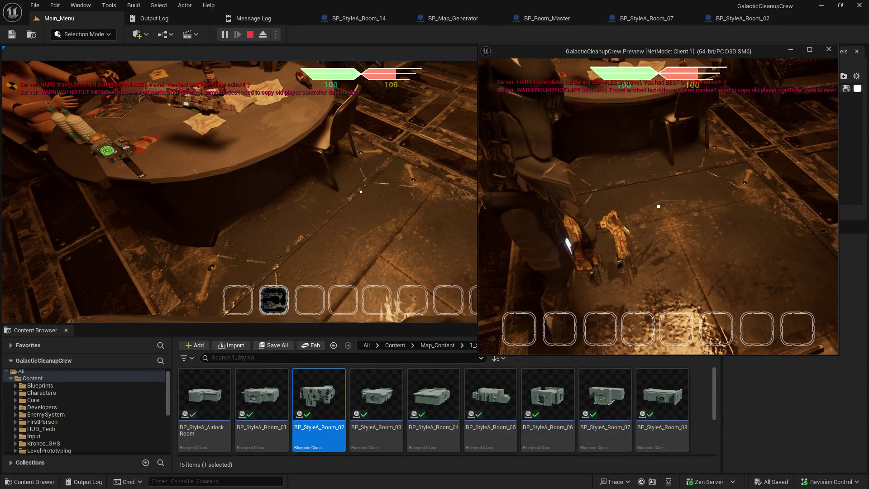
left_click(320, 285)
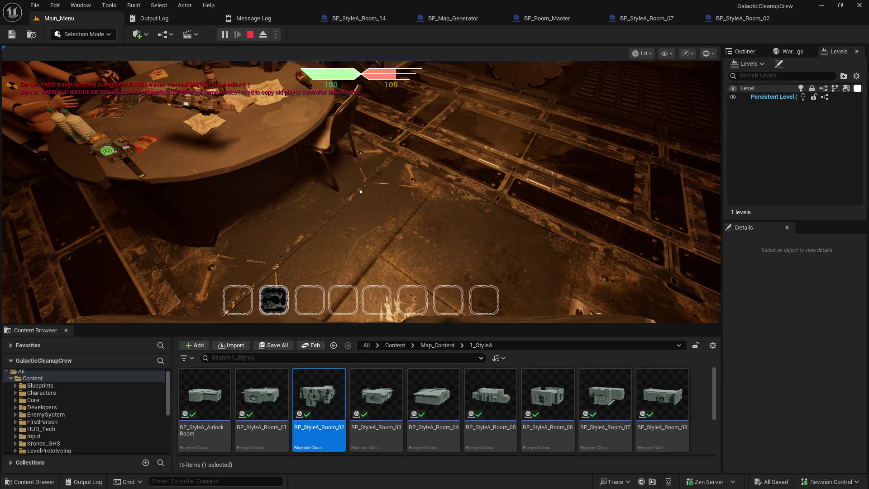
- Click into the PIE viewport to take back control of the server player
left_click(533, 171)
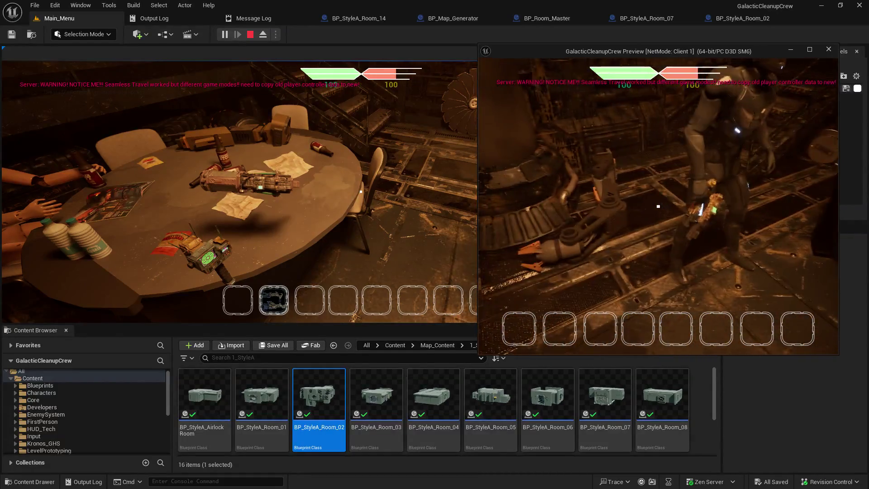
- Dismiss the Client 1 window with Alt+F4 so the server view fills the editor
key("alt+F4")
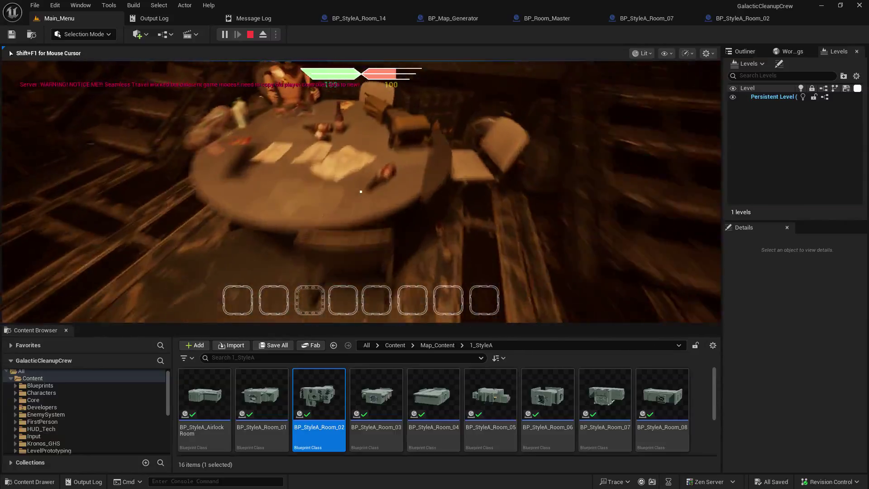
- Pick up a gun into slot 3, drop it, and pick it back up
key("e")
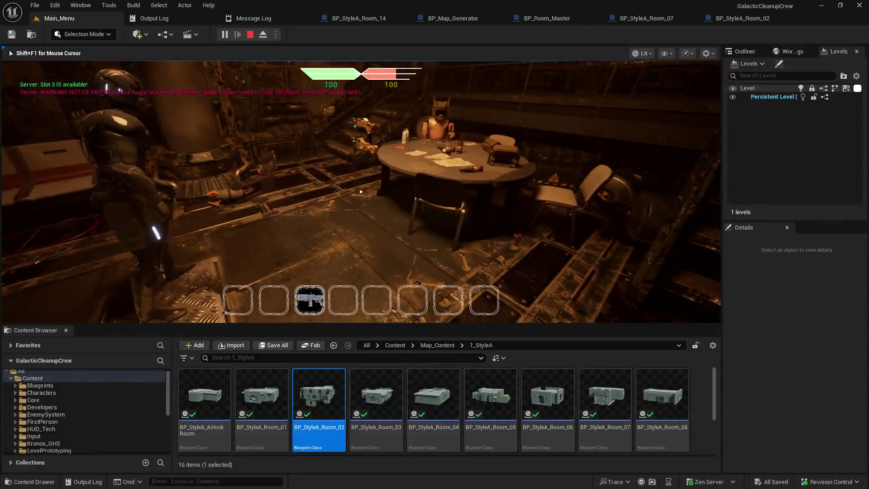
key("g")
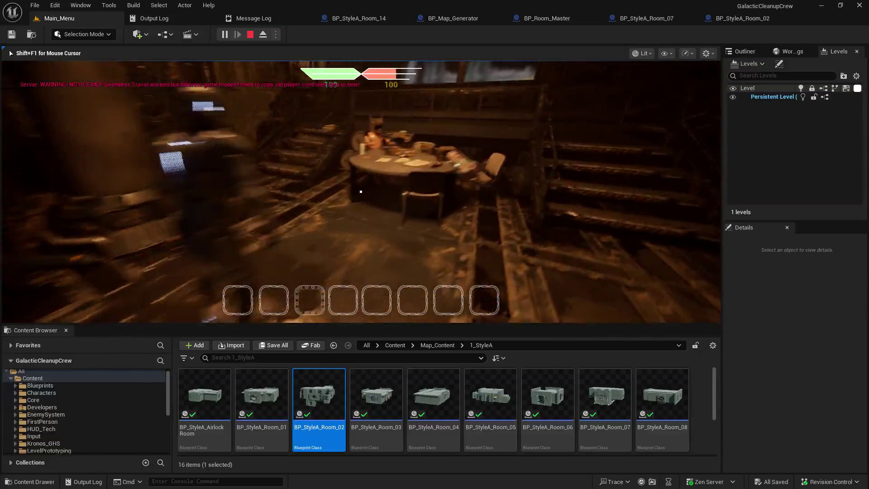
key("e")
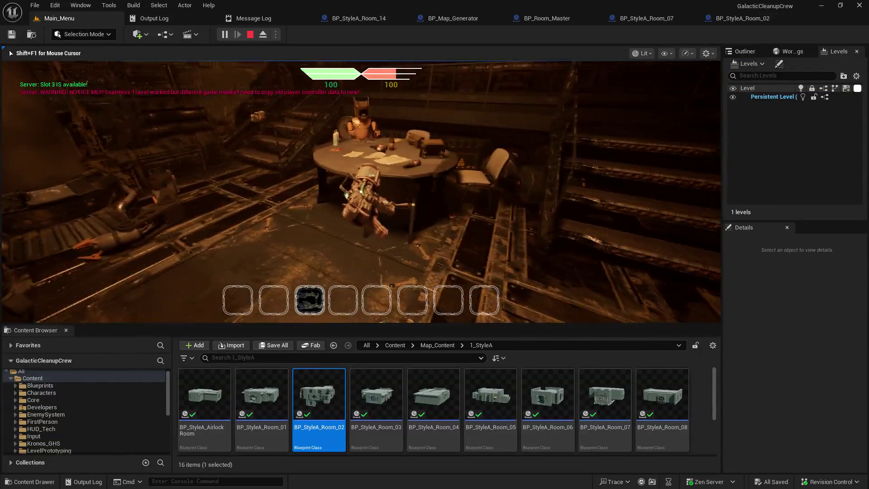
- Pick up another gun into slot 1 and bring the Client 1 window back on top
key("shift+F1")
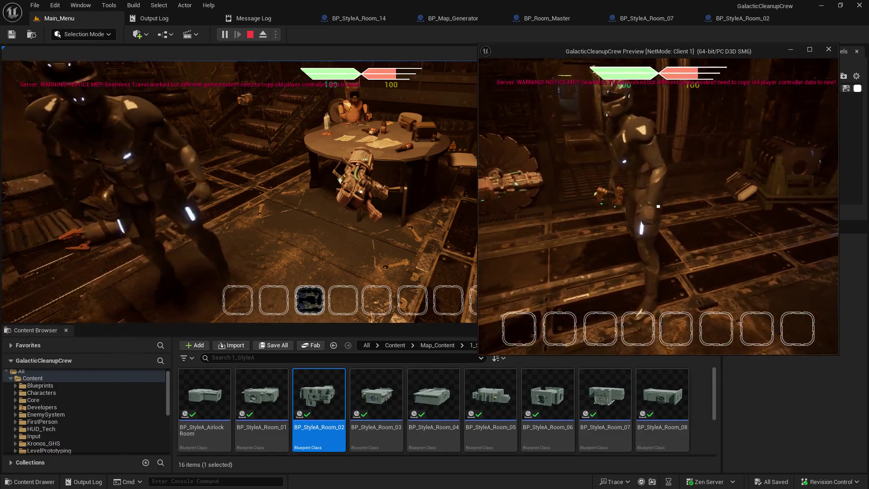
key("alt+Tab")
left_click(361, 191)
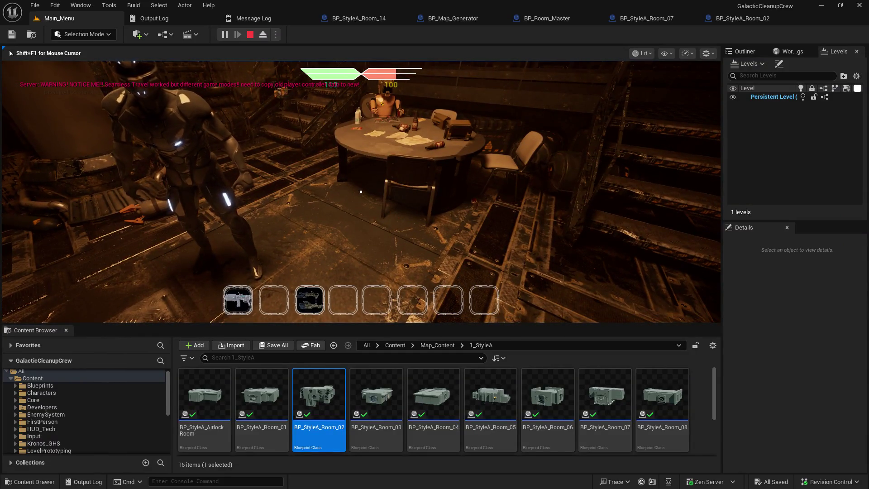
key("alt+Tab")
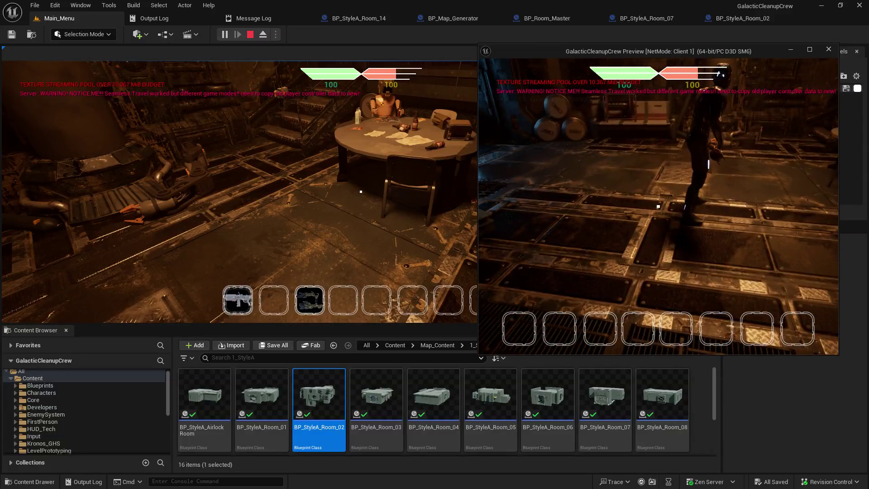
- Drop the server's hotbar items for the client to collect into slot 1, then close Client 1
left_click(282, 160)
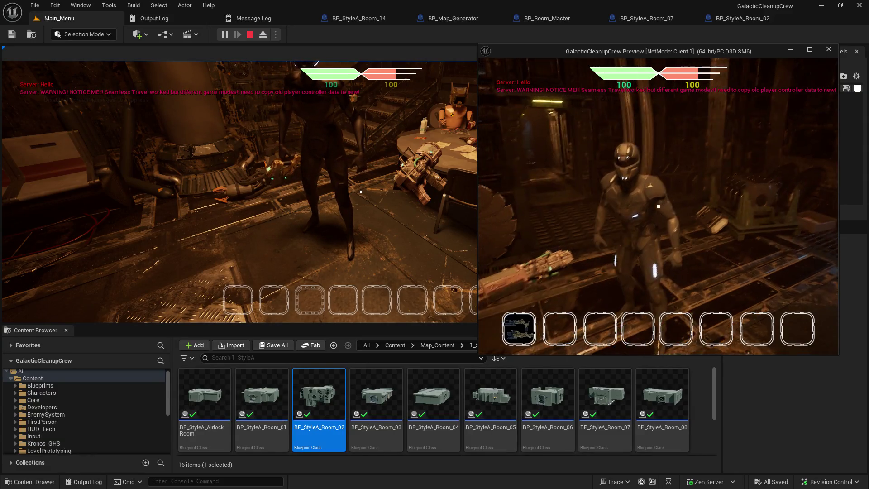
left_click(829, 49)
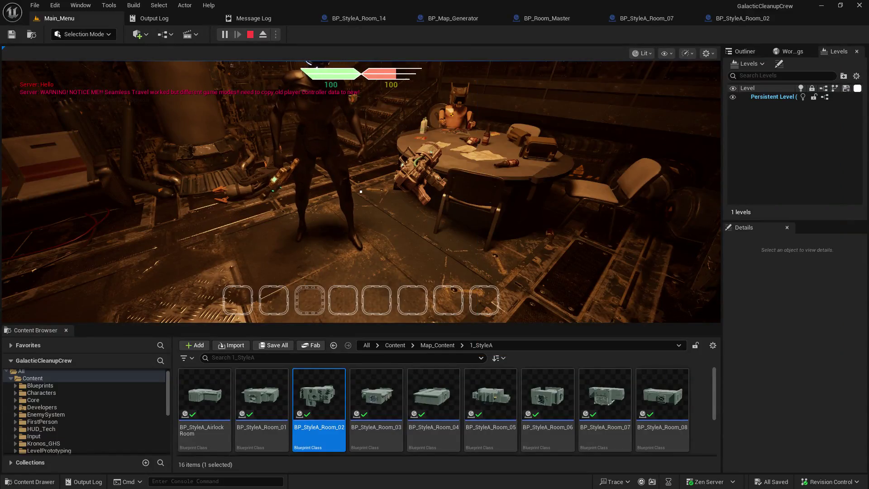